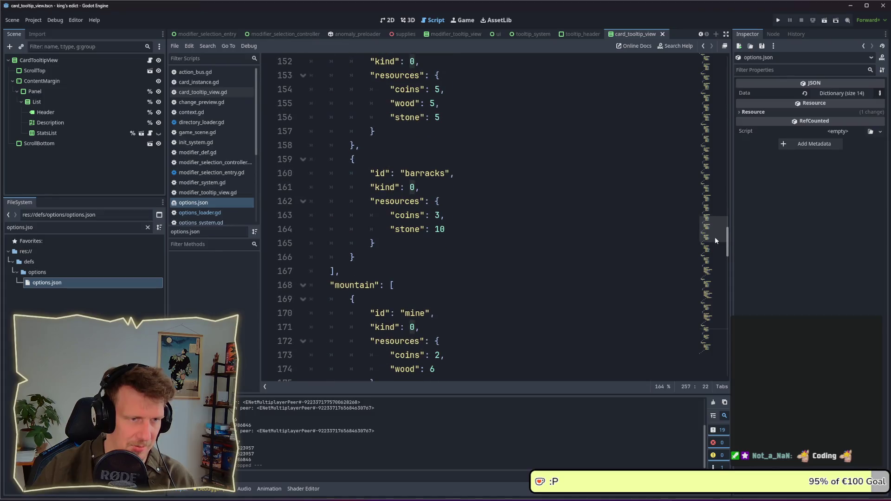
- Duplicate the barracks entry, rename the copy to stable, and save options.json
drag(354, 258, 354, 148)
key(ctrl+c)
click(366, 259)
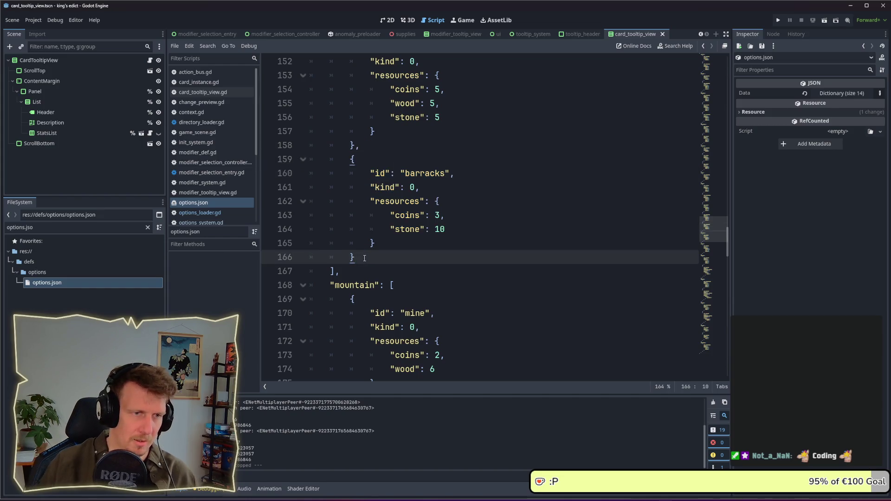
key(ctrl+v)
scroll(367, 260, down, 2)
double_click(424, 201)
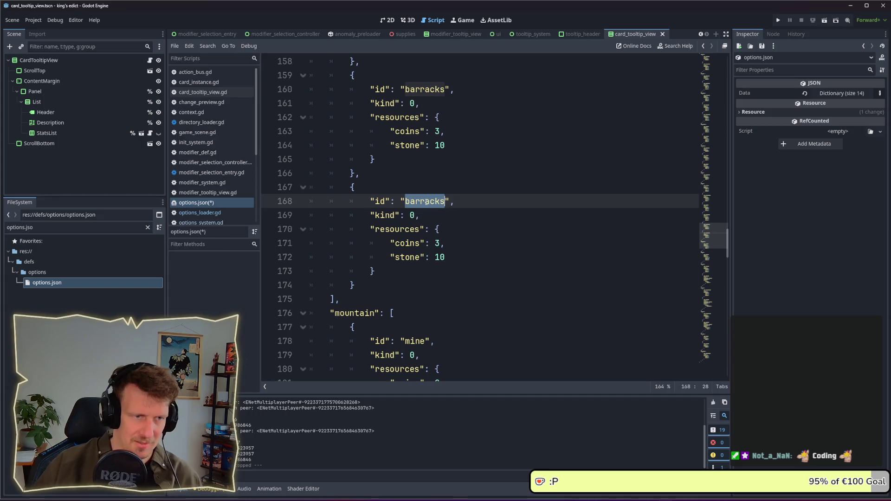
text(stable)
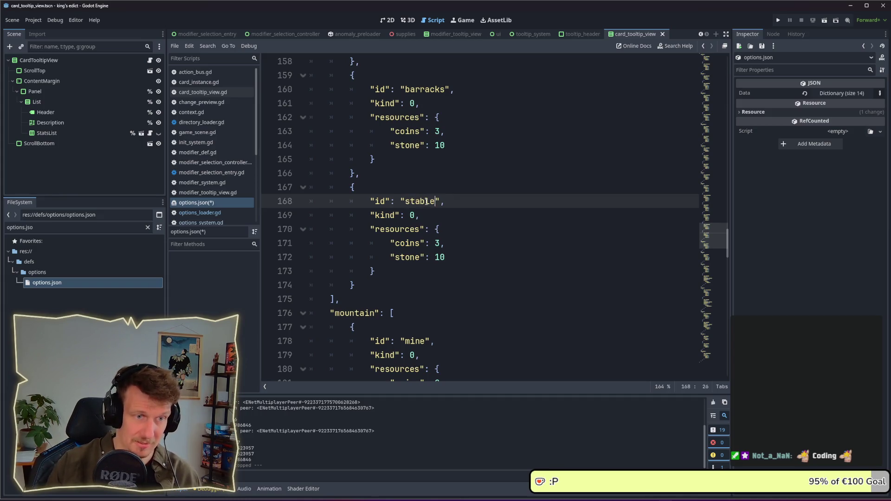
click(441, 209)
key(ctrl+s)
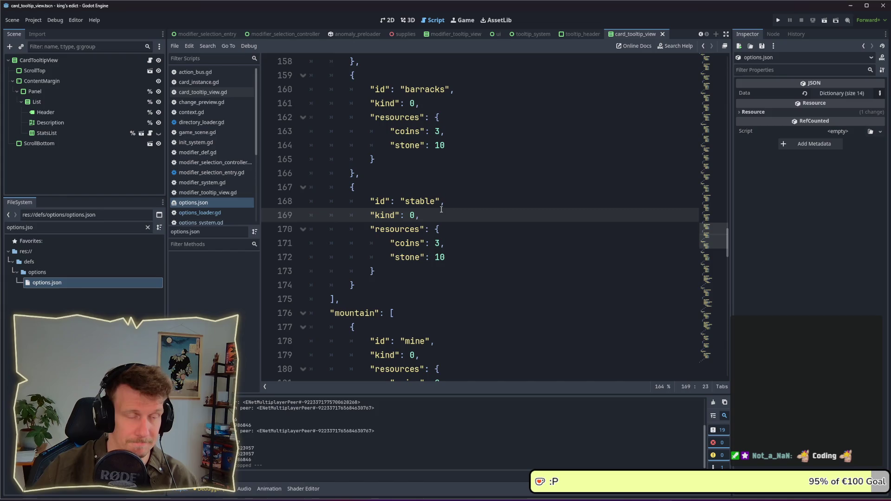
- Undo the stable rename and the duplicated barracks entry
scroll(382, 261, up, 2)
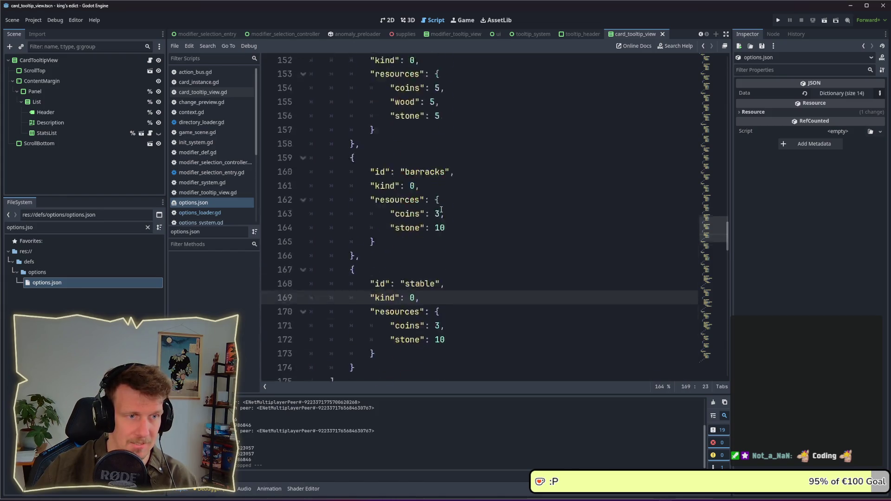
scroll(381, 261, down, 2)
key(ctrl+z)
key(ctrl+z)
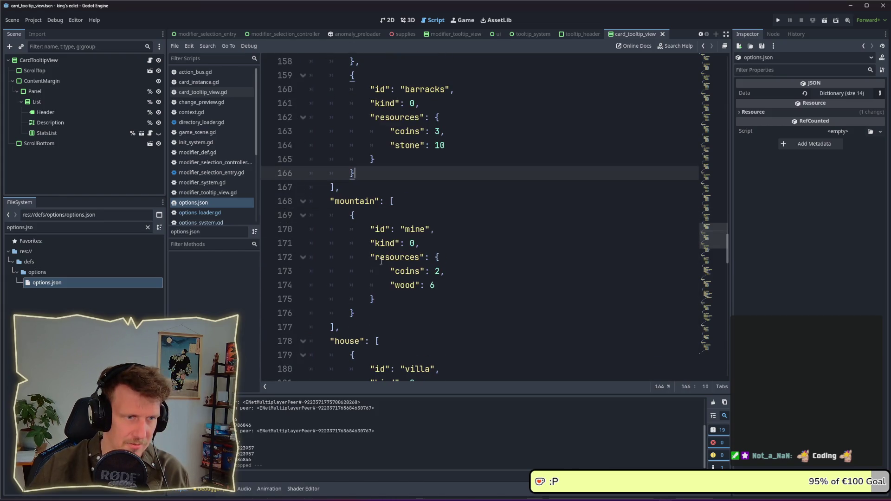
key(ctrl+z)
scroll(371, 264, up, 15)
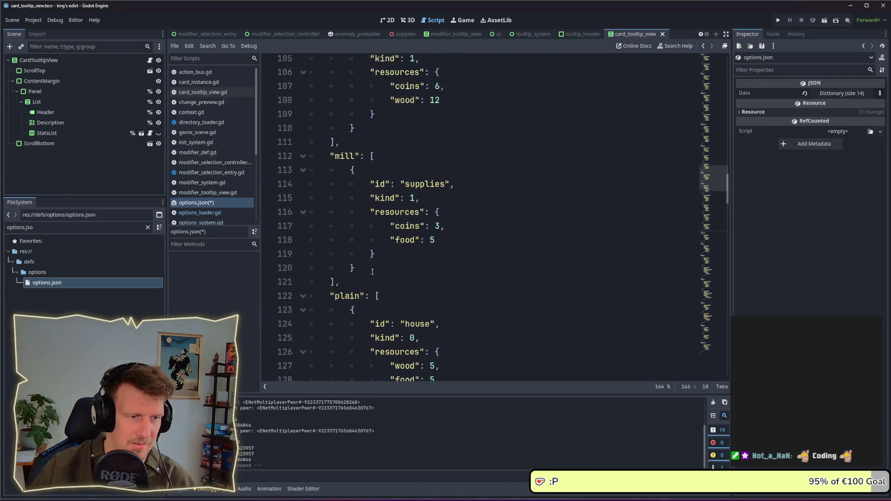
scroll(341, 271, down, 1)
- Locate the plain and mill category blocks in options.json
click(342, 271)
double_click(341, 271)
scroll(346, 261, up, 4)
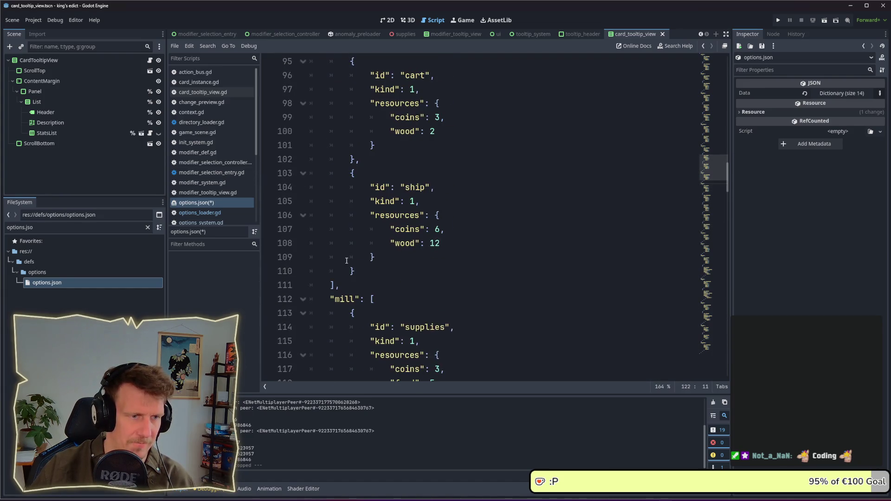
click(338, 299)
scroll(345, 276, up, 4)
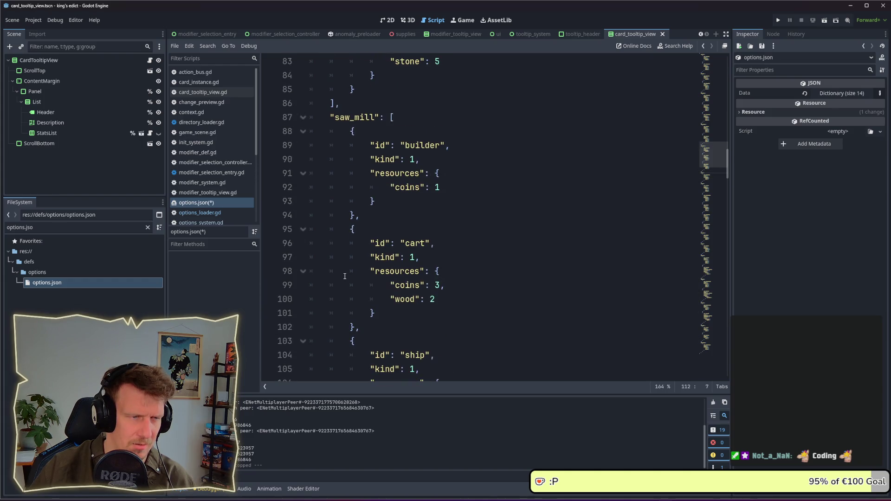
scroll(345, 276, up, 1)
scroll(349, 249, up, 1)
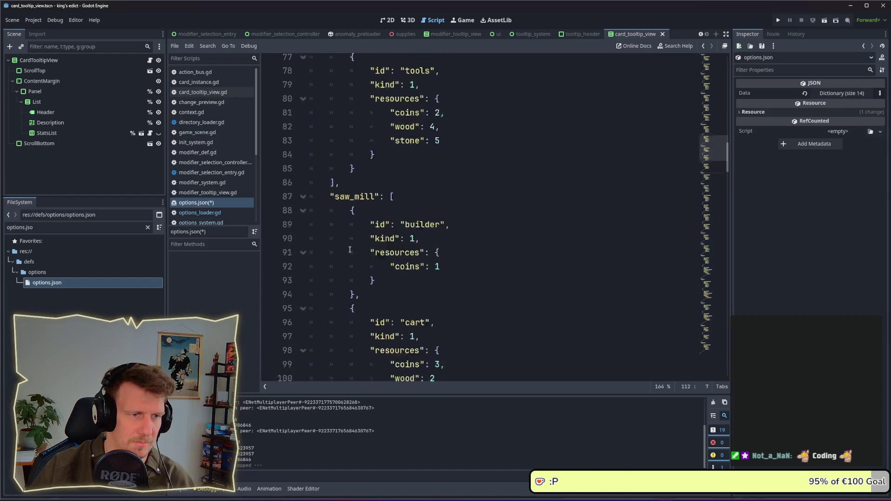
scroll(345, 223, down, 9)
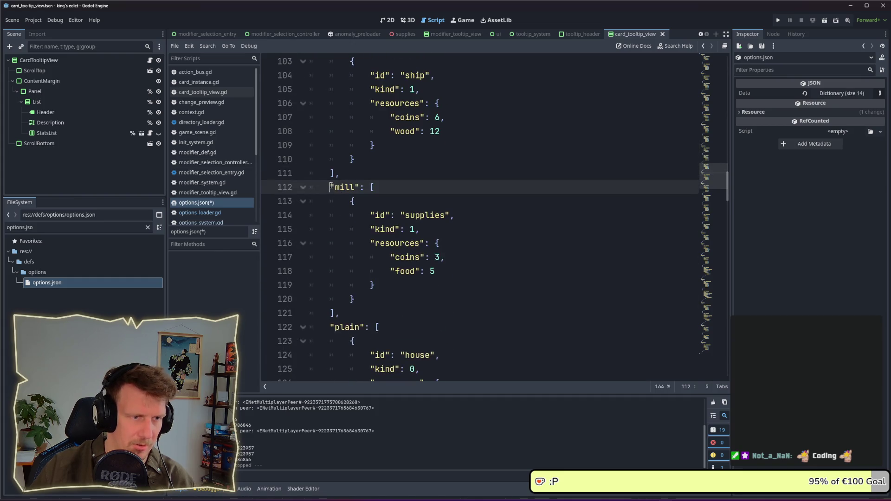
scroll(355, 269, down, 1)
- Duplicate the mill category block below itself, rename the copy stable, and save
drag(339, 271, 299, 154)
key(ctrl+c)
click(347, 274)
key(Return)
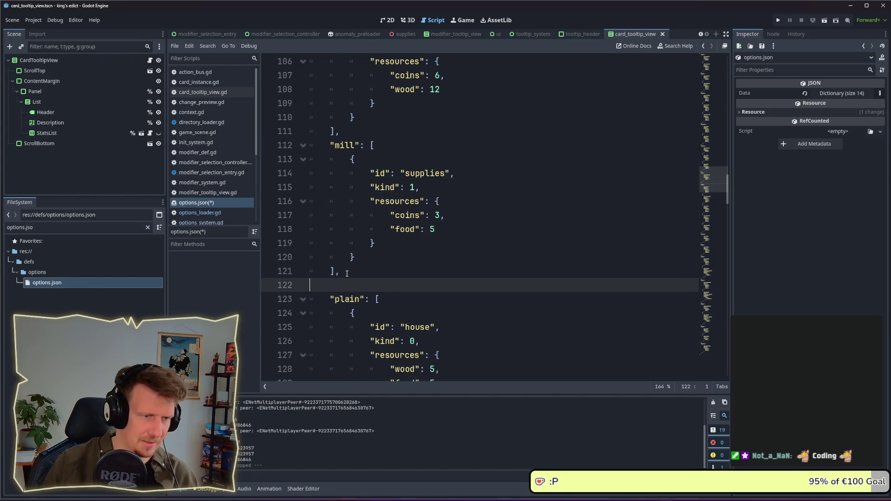
key(ctrl+v)
double_click(342, 201)
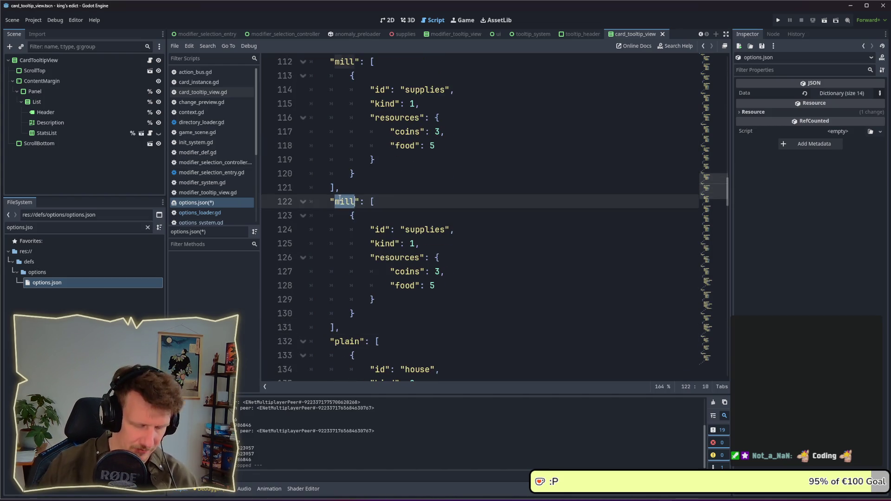
text(stable)
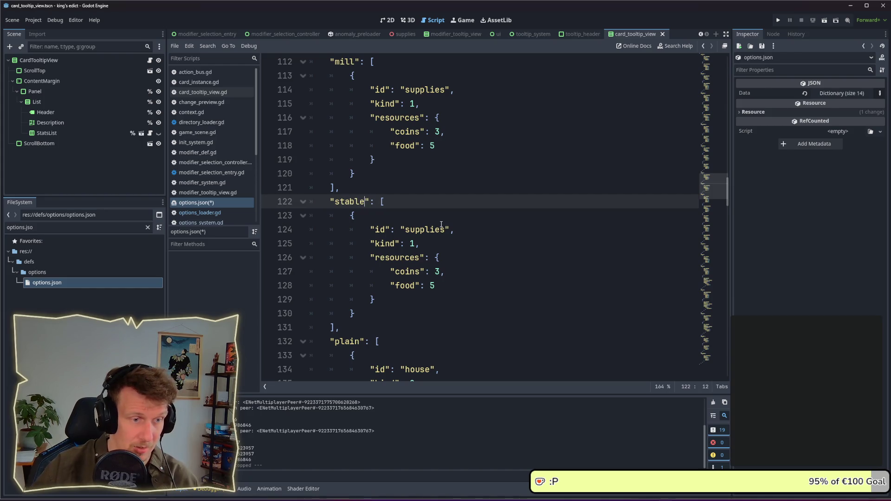
key(ctrl+s)
- Change the new category's supplies option id to scout
double_click(439, 230)
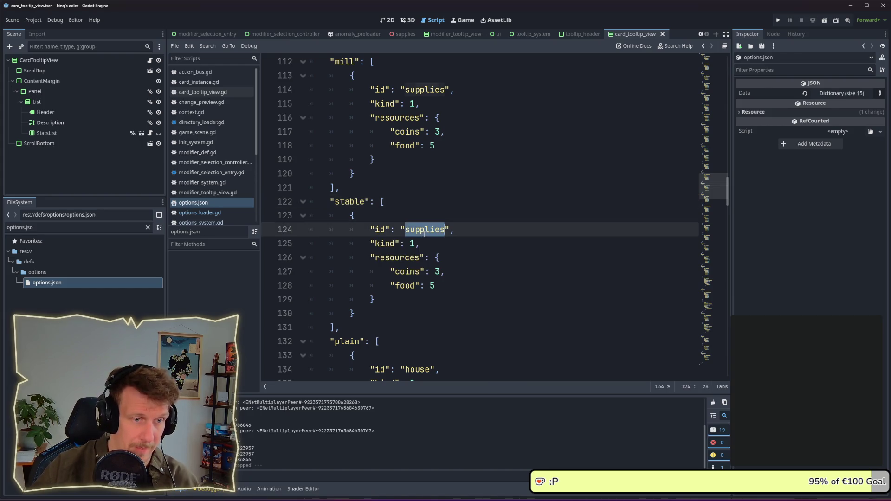
text(scout)
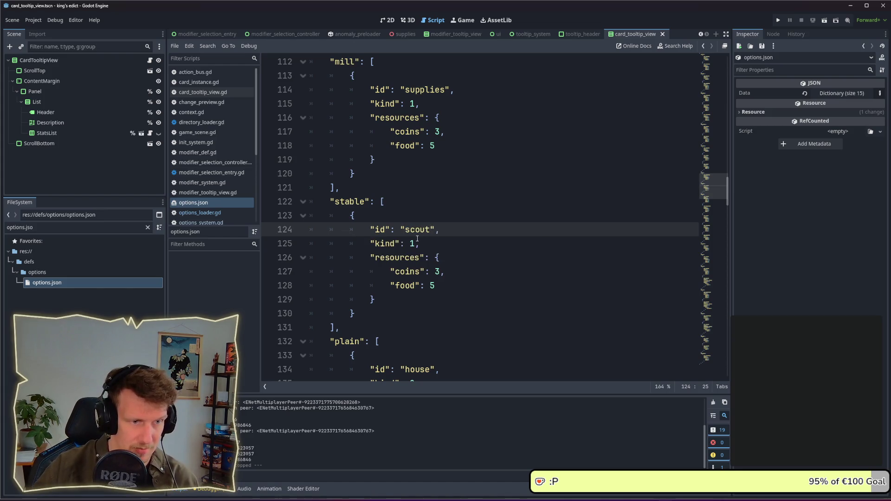
click(418, 239)
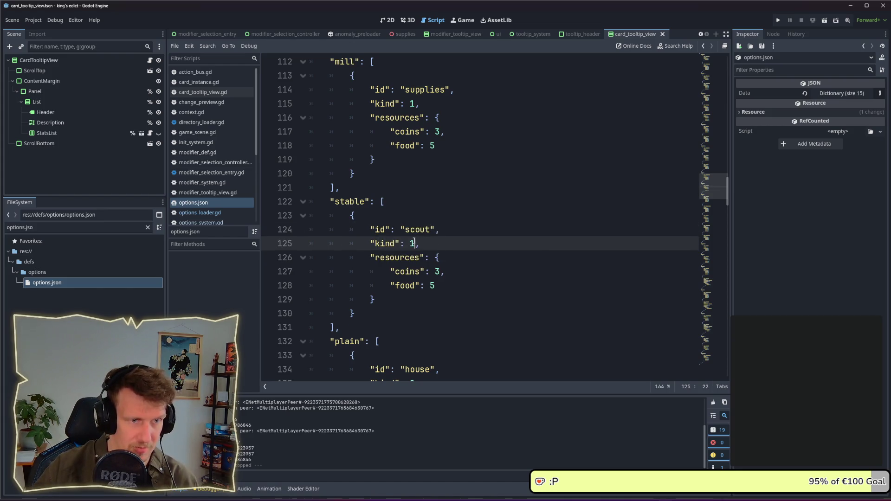
double_click(437, 271)
text(1)
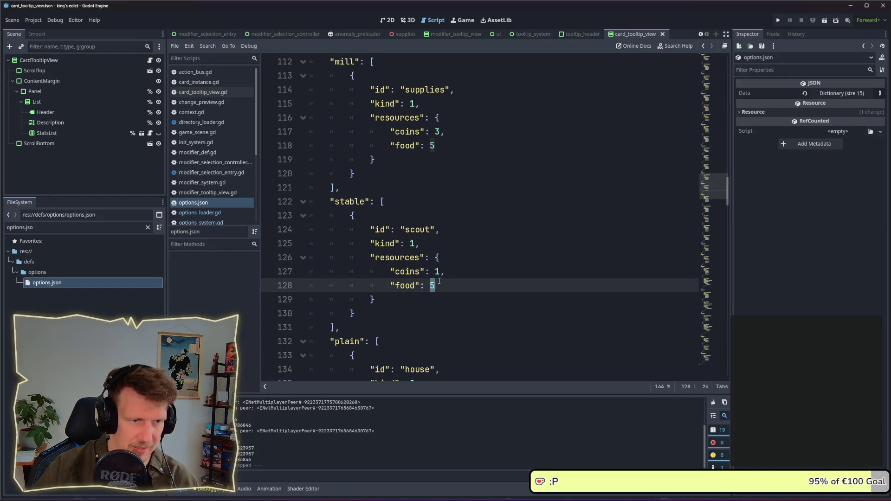
double_click(438, 272)
text(0)
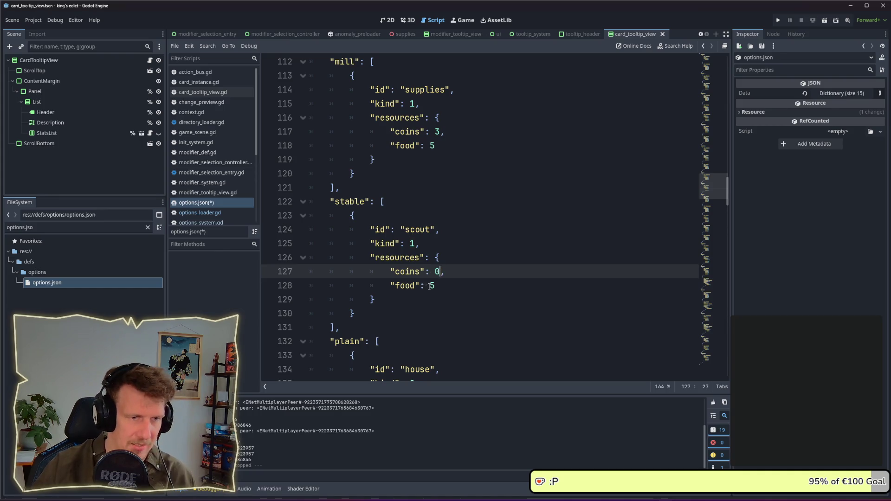
- Set the scout cost to 1 coin, delete the food cost line, and save
double_click(432, 286)
text(0)
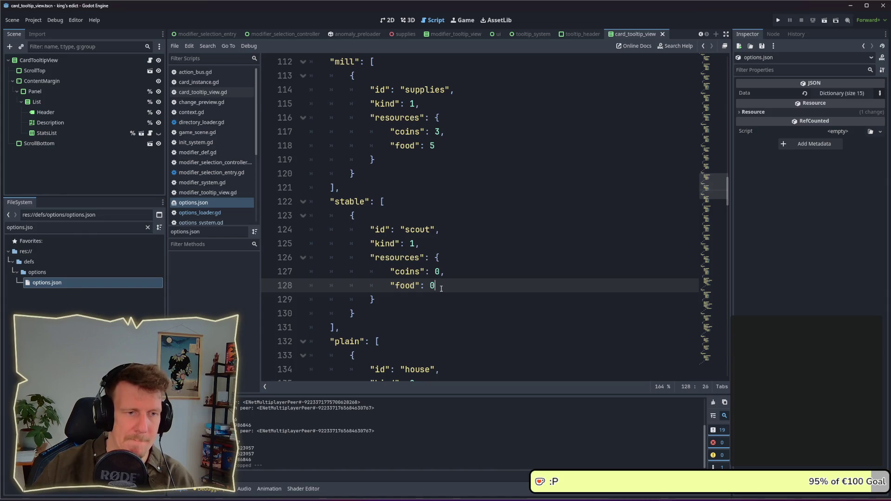
double_click(437, 272)
text(1)
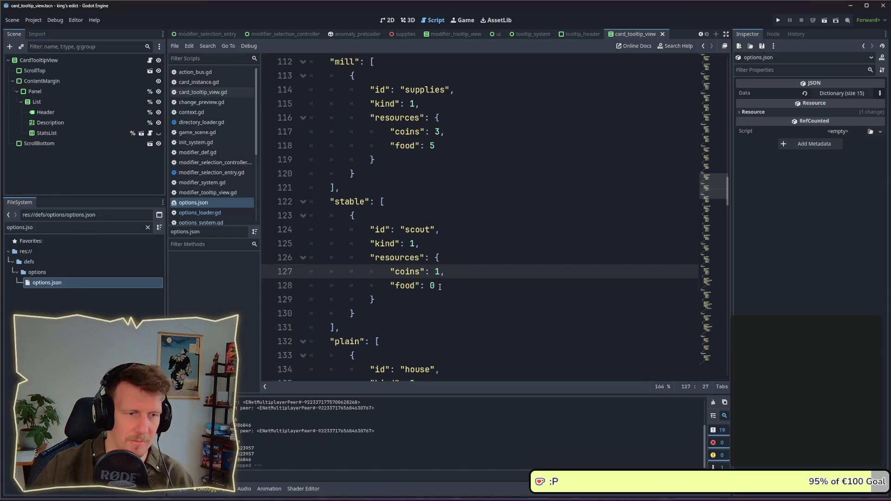
drag(441, 287, 441, 272)
click(441, 284)
key(BackSpace)
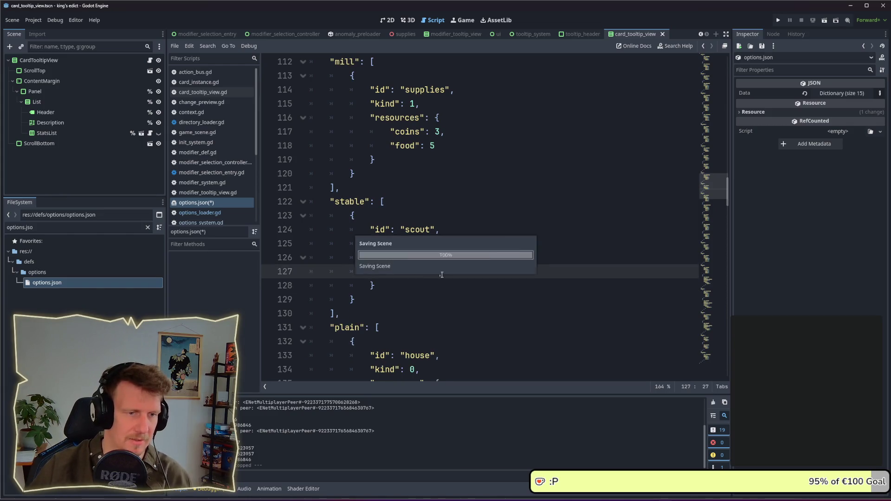
key(ctrl+s)
drag(356, 299, 295, 221)
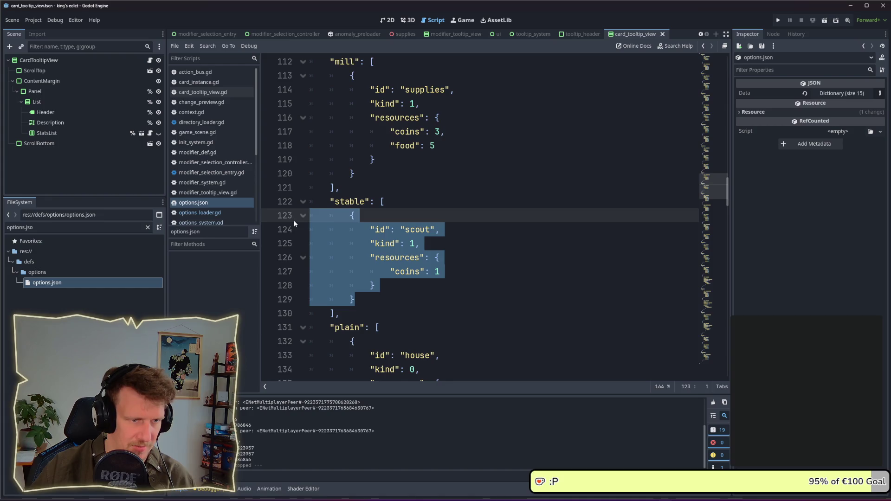
- Paste a duplicate of the scout entry and rename its id to horsemen
click(365, 297)
key(Return)
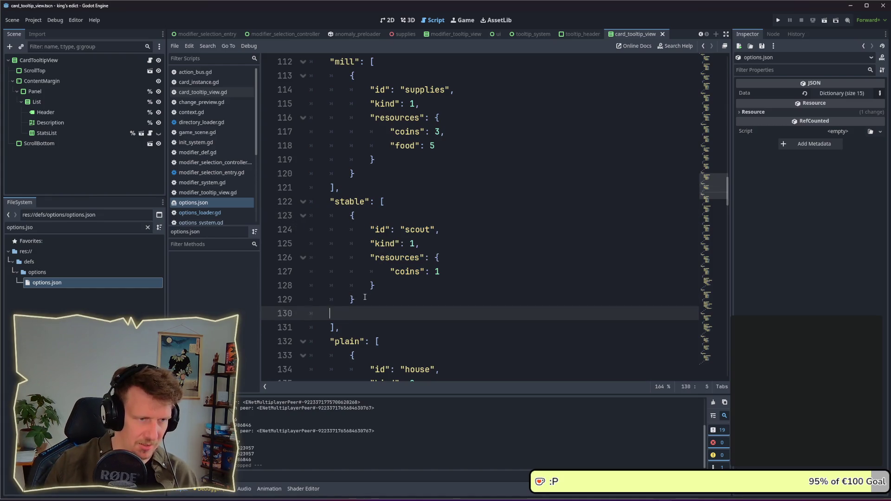
key(ctrl+v)
scroll(363, 279, down, 1)
click(363, 234)
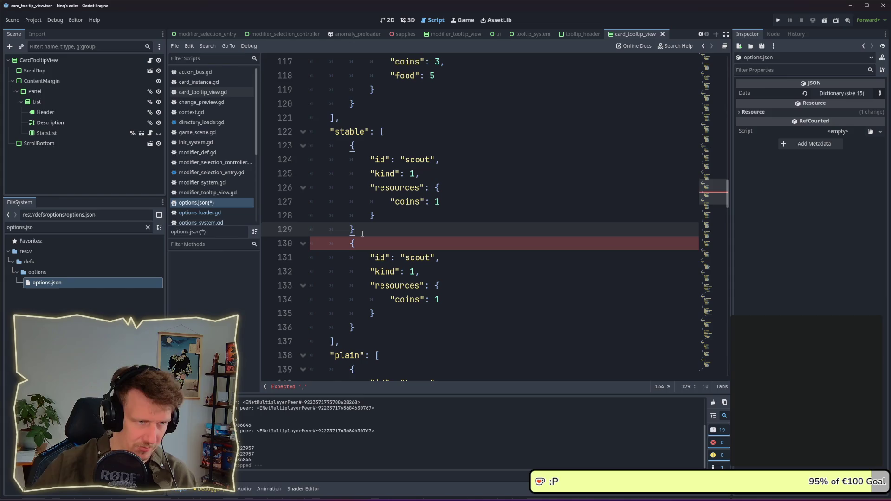
text(,)
double_click(415, 258)
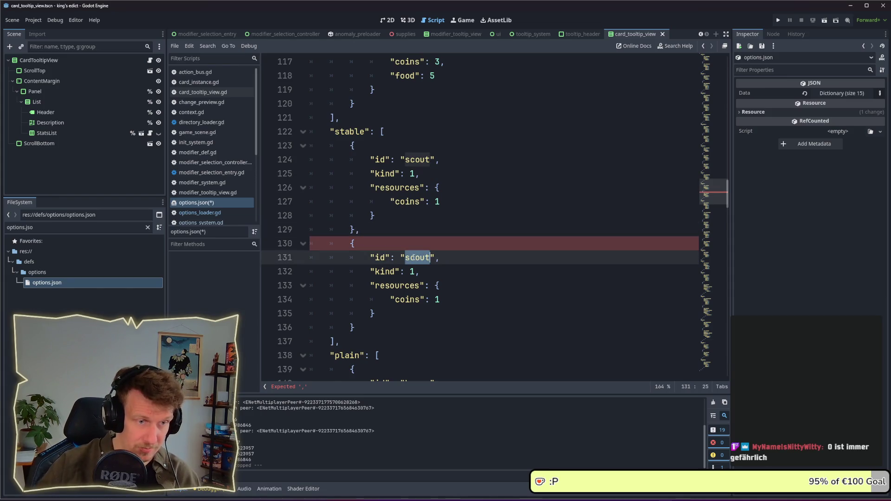
text(horsemen)
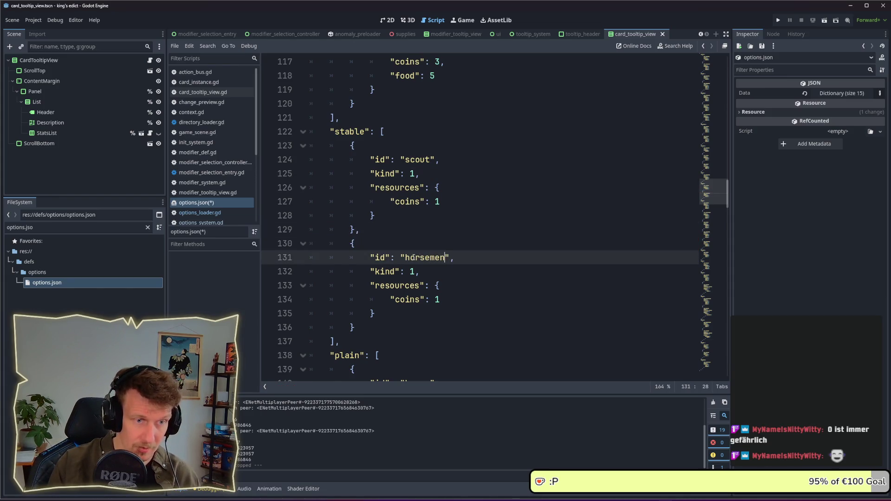
- Duplicate the horsemen entry, rename the copy's id to knight, and run the project
drag(358, 329, 358, 235)
key(ctrl+shift+d)
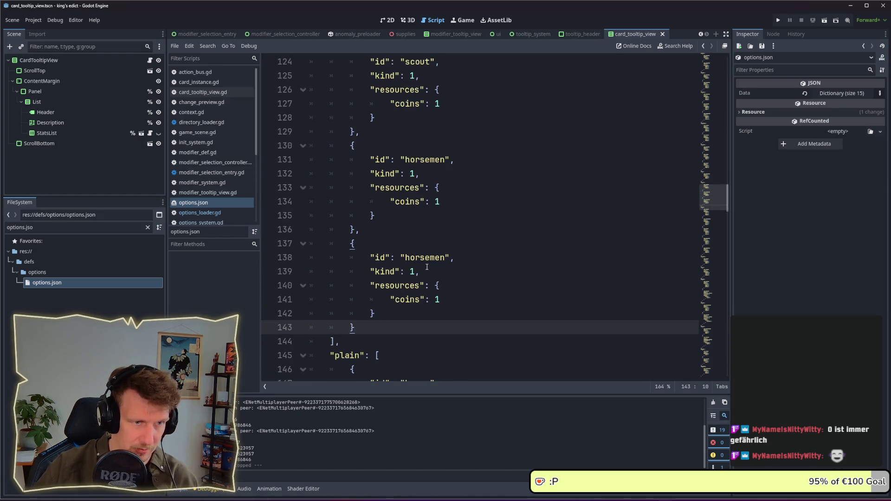
double_click(428, 258)
text(knight)
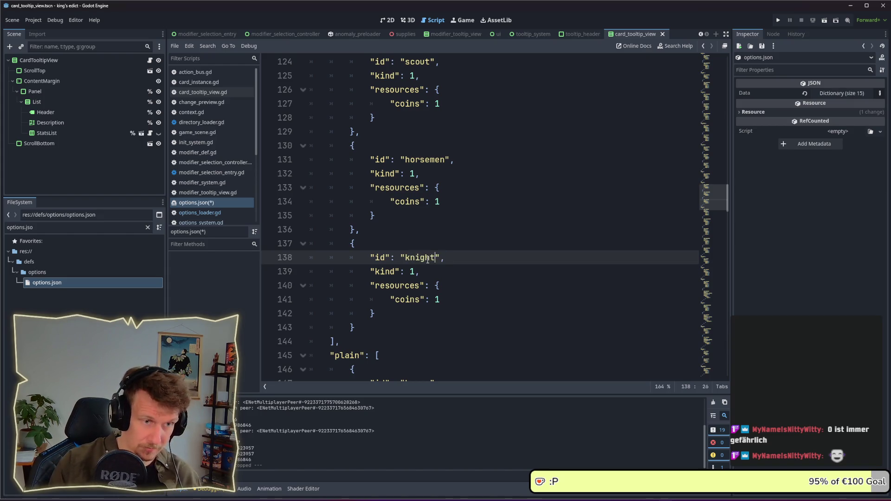
click(439, 238)
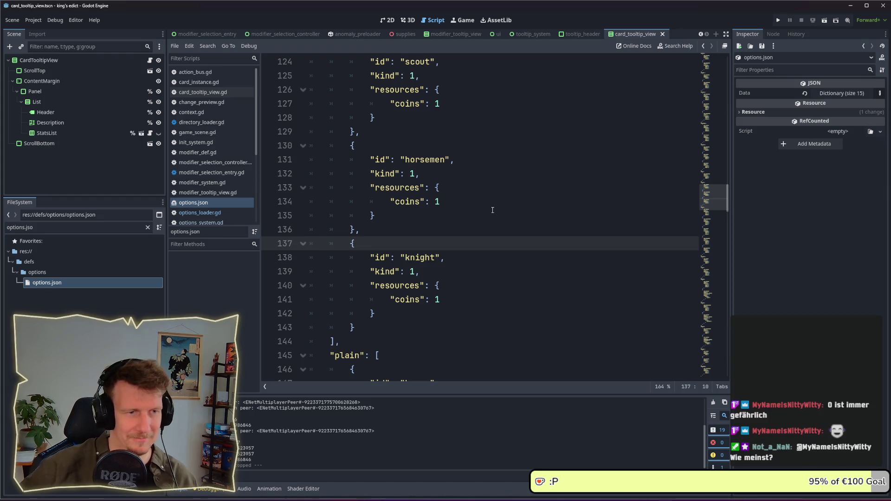
click(777, 21)
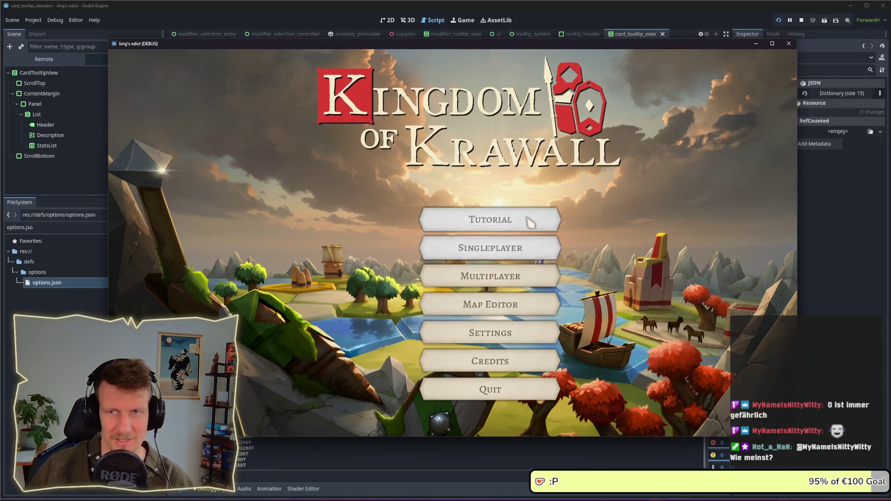
- Create and start a new multiplayer match from the main menu
click(499, 277)
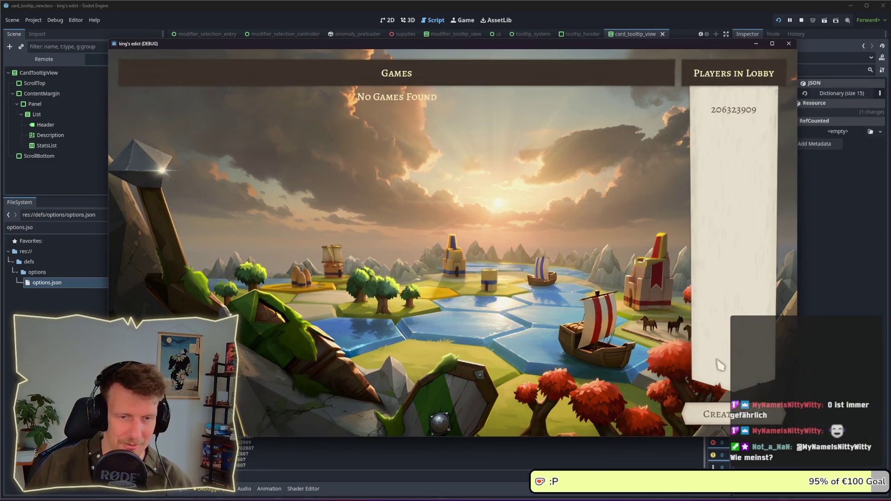
click(709, 415)
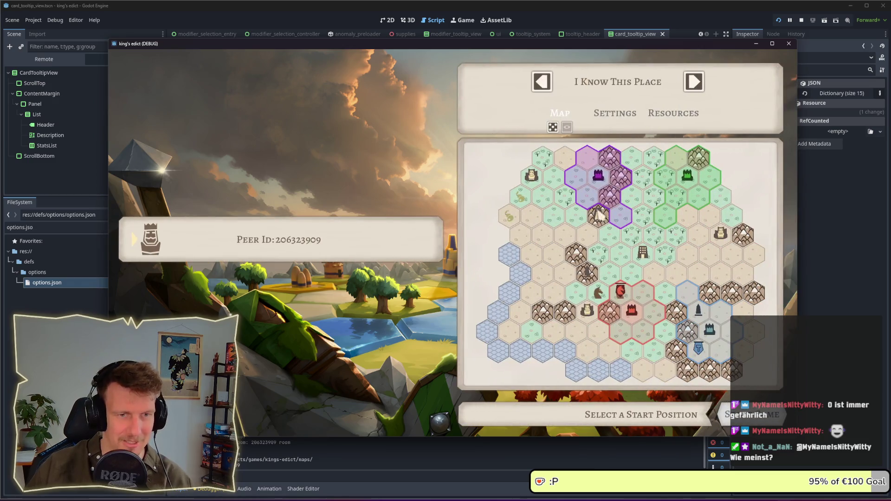
click(629, 312)
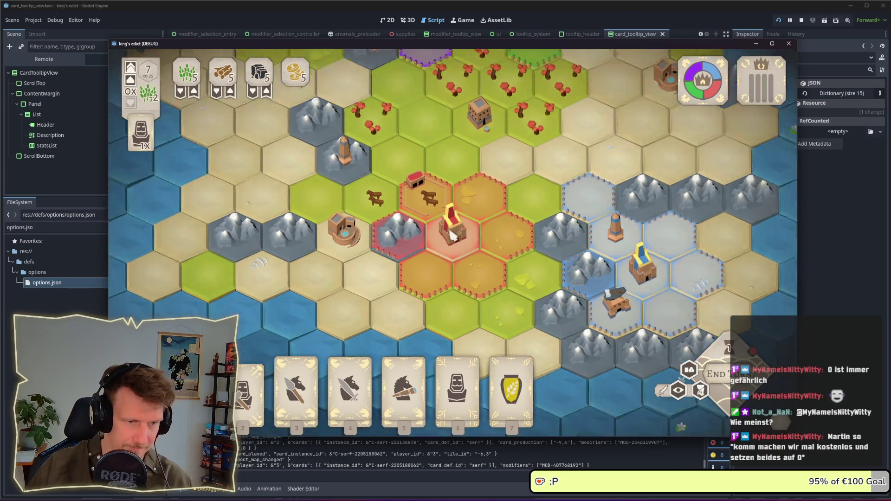
- Select the serf card to view its placement spots, cancel it, and return to the editor
key(6)
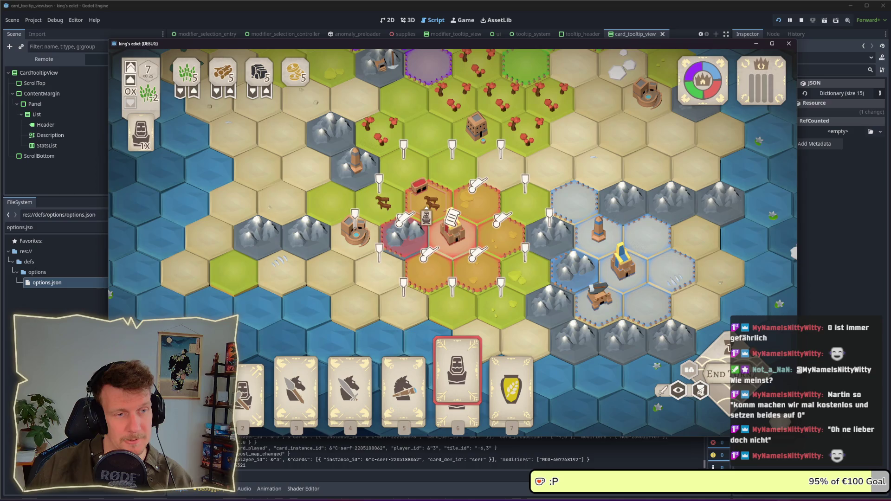
right_click(429, 212)
key(6)
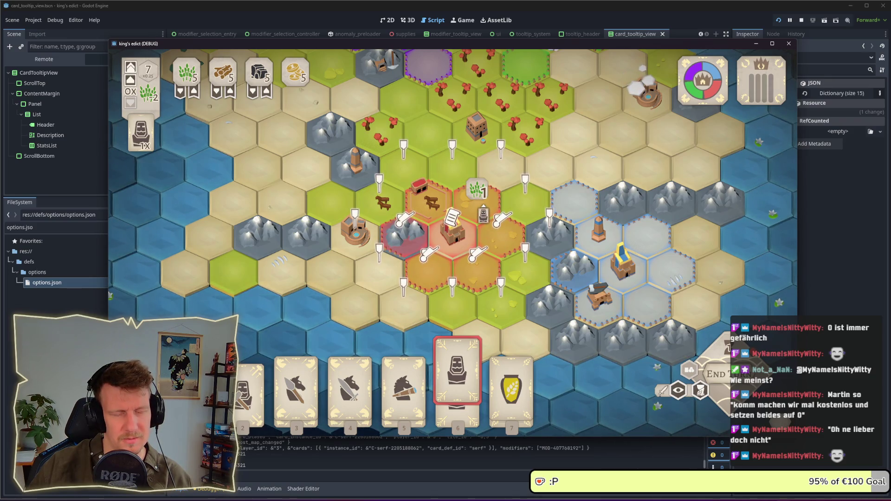
right_click(485, 212)
click(458, 390)
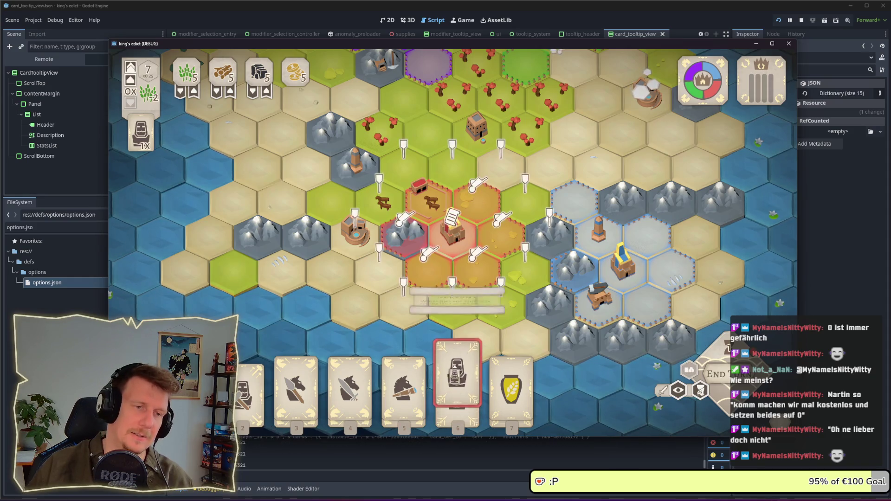
click(672, 11)
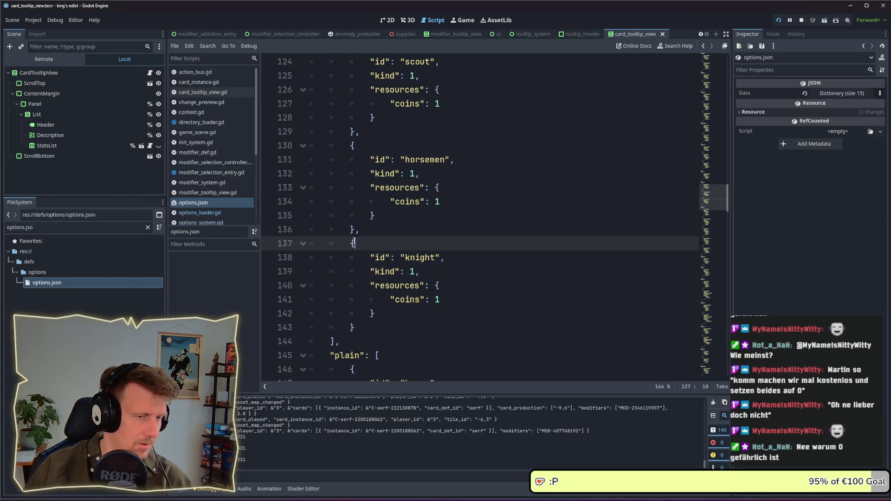
- Review the coins value of 1 on line 134 of options.json
click(464, 221)
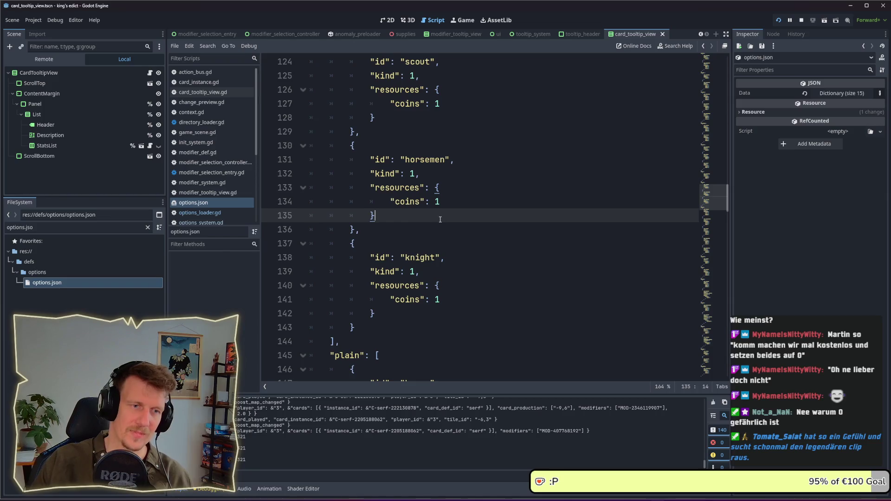
double_click(437, 201)
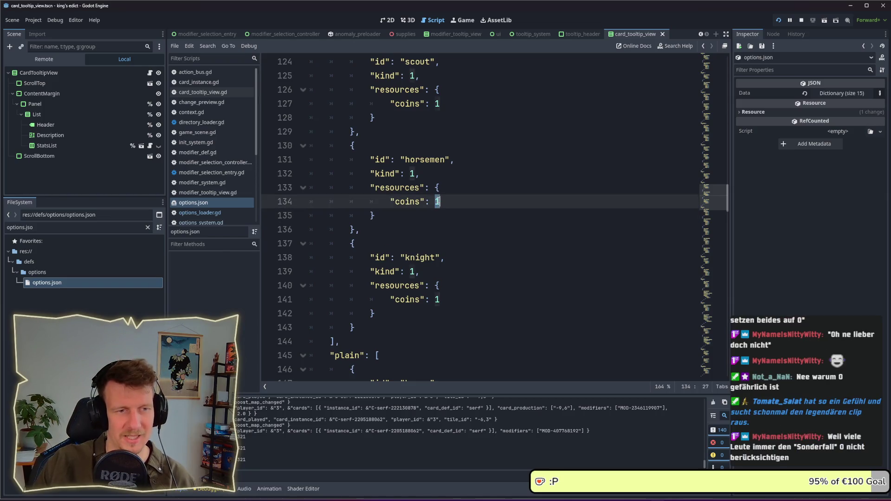
click(440, 213)
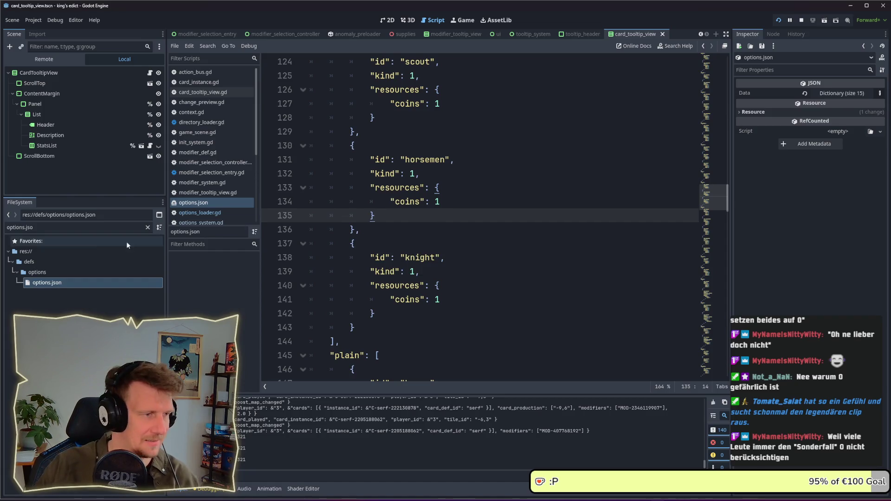
- Filter FileSystem for 'stable', check stable.tres Placement Flags, save, and relaunch the game
drag(33, 227, 11, 228)
text(stable)
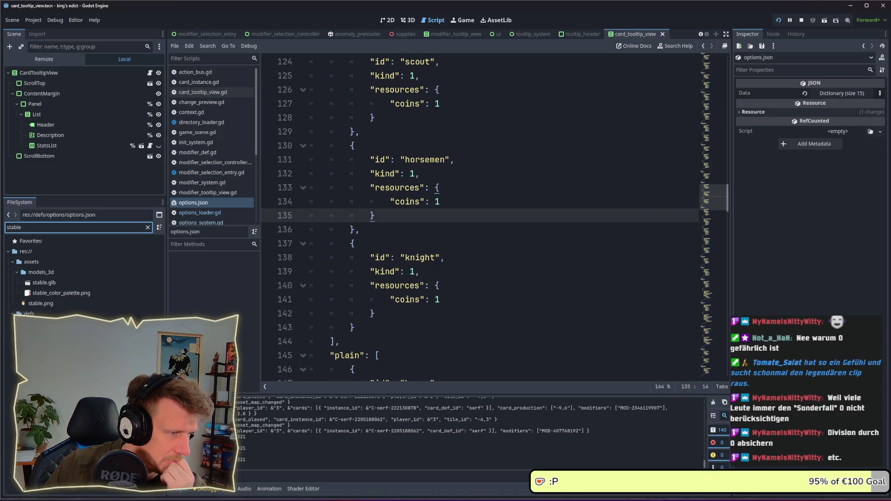
click(46, 334)
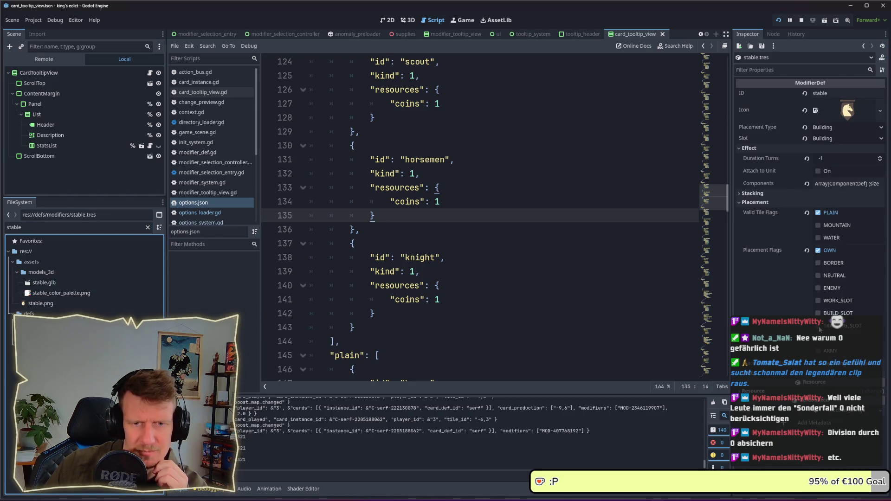
click(819, 327)
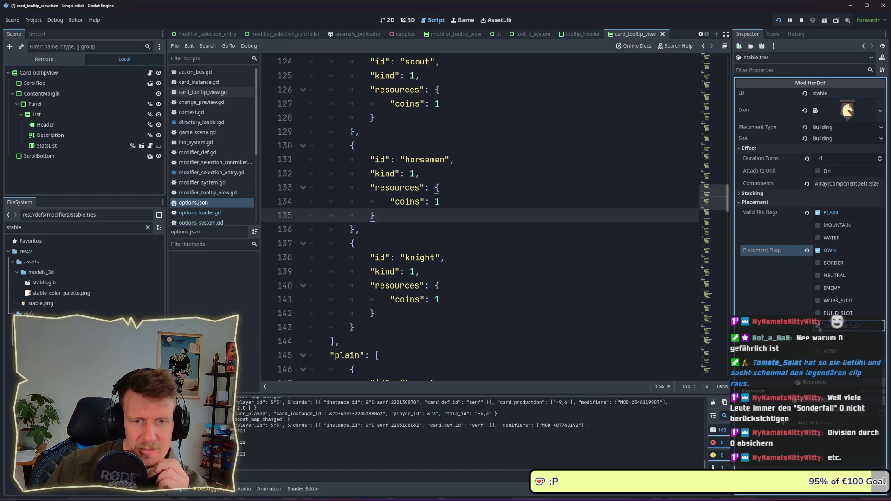
key(ctrl+s)
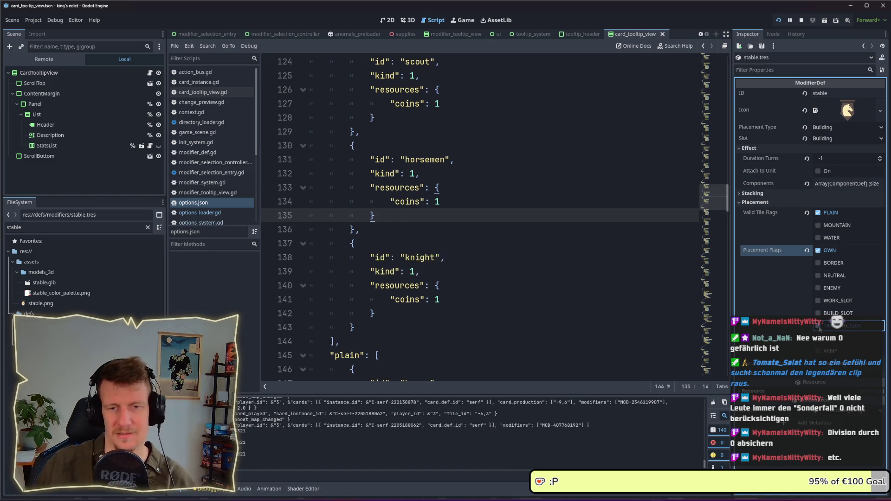
click(597, 277)
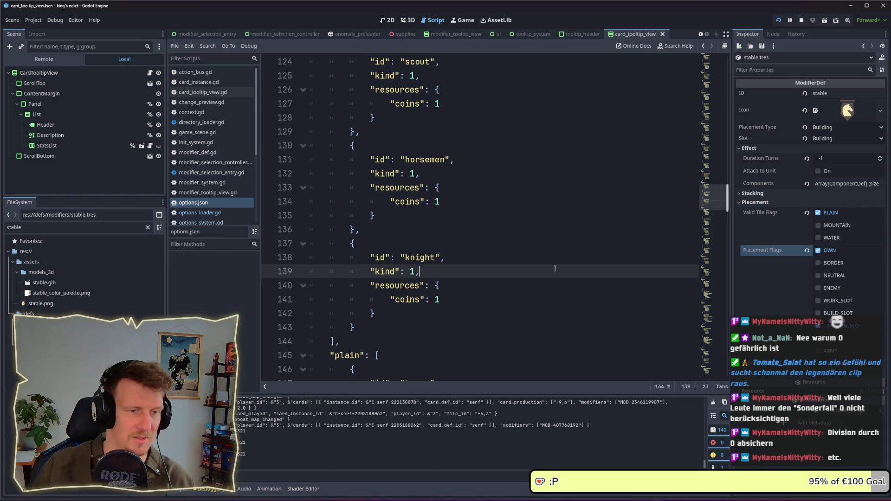
click(781, 22)
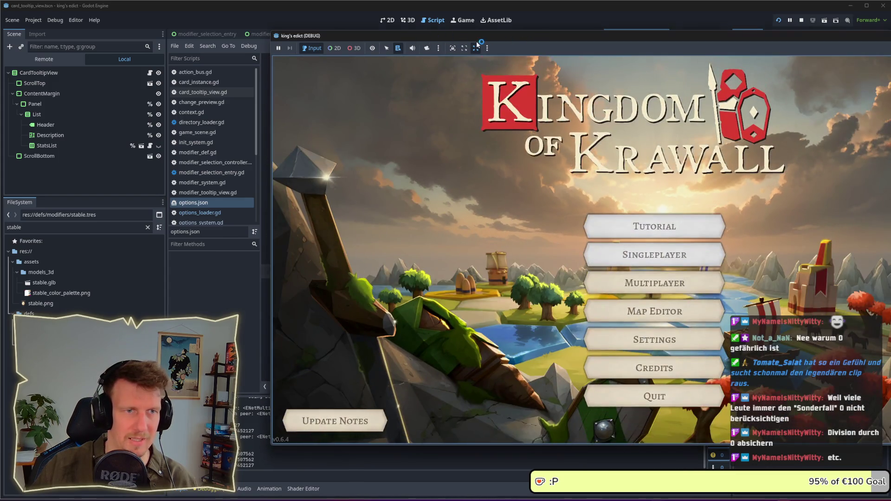
- Move the game window left and start a multiplayer match
drag(583, 41, 464, 38)
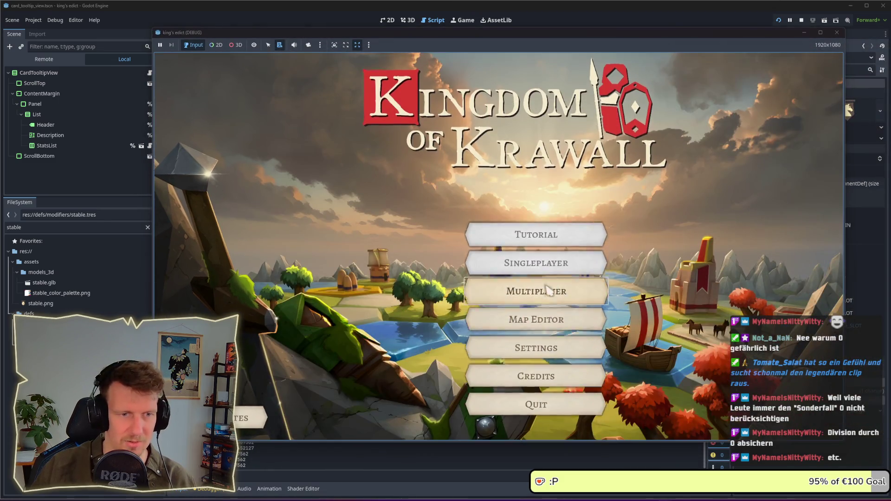
click(549, 290)
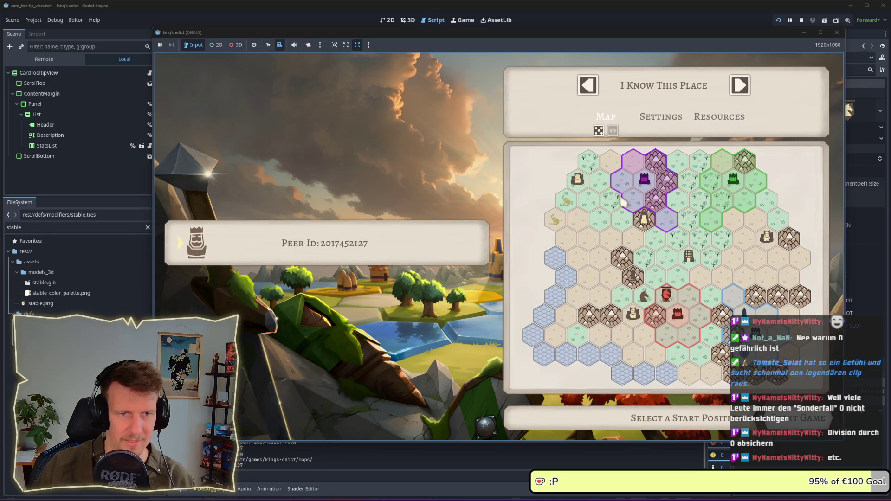
click(810, 417)
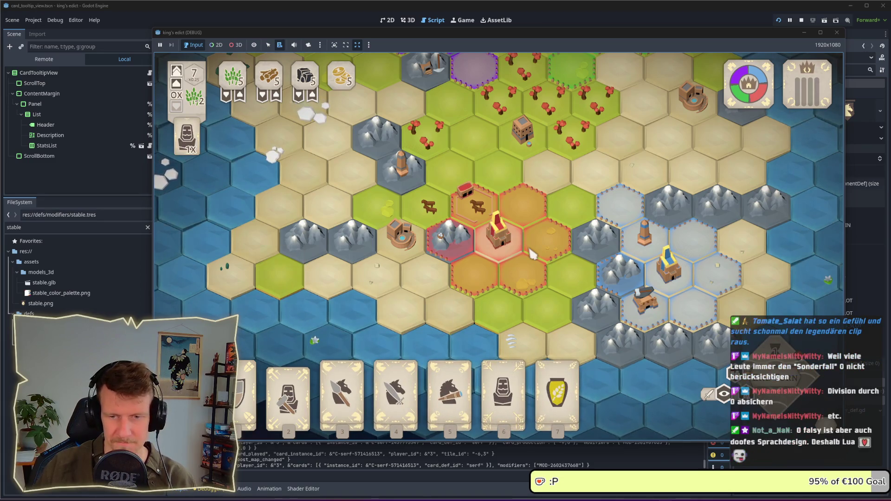
- Cycle cards 4, 5, 6 to the serf to view its placement tiles, then cancel and return to the editor
key(4)
key(5)
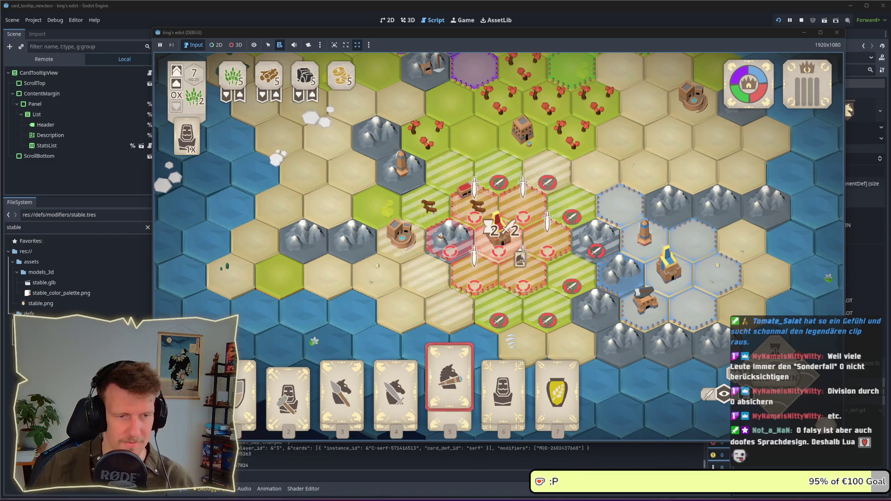
key(6)
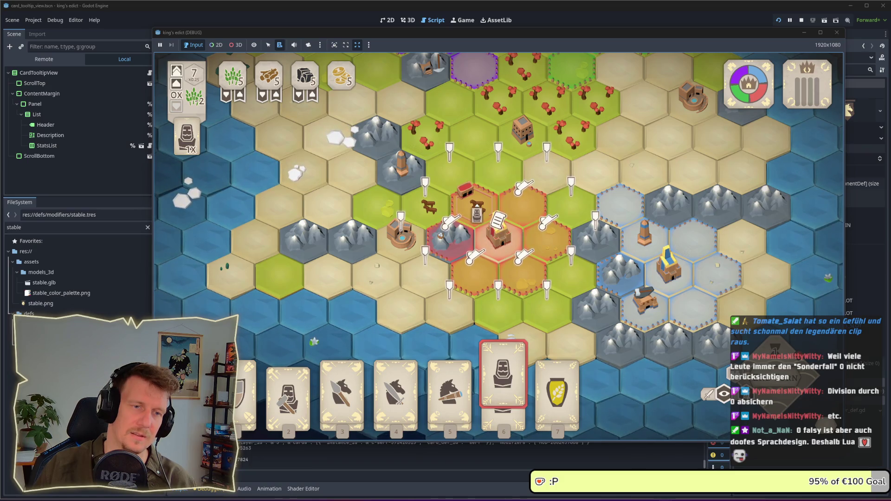
scroll(499, 251, up, 2)
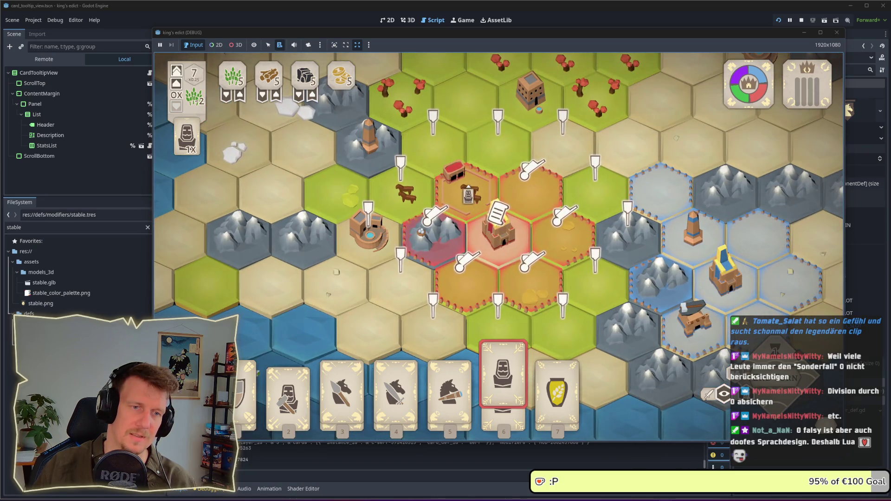
key(Escape)
click(567, 21)
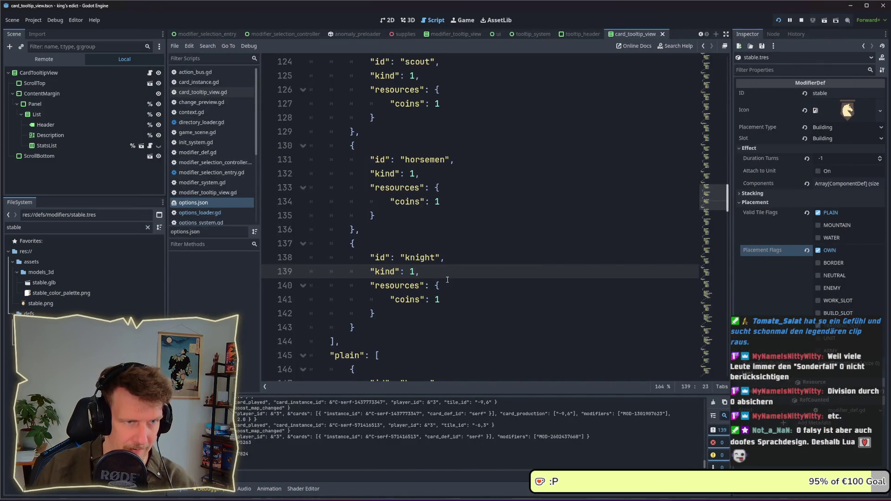
- Filter FileSystem for 'barracks' and expand barracks.tres Placement settings
scroll(447, 279, up, 3)
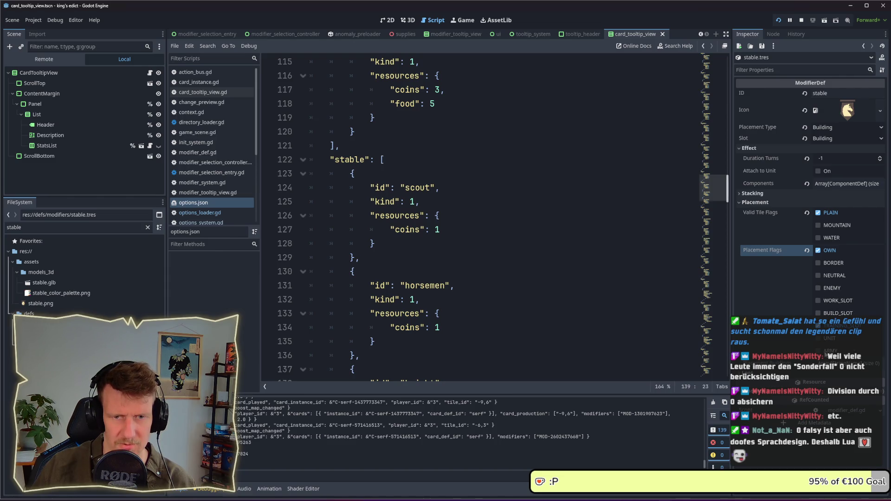
double_click(57, 229)
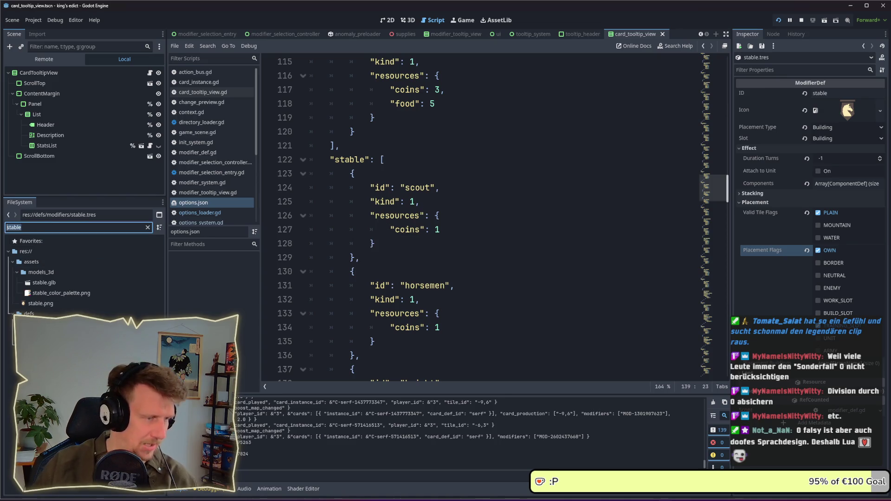
text(barr)
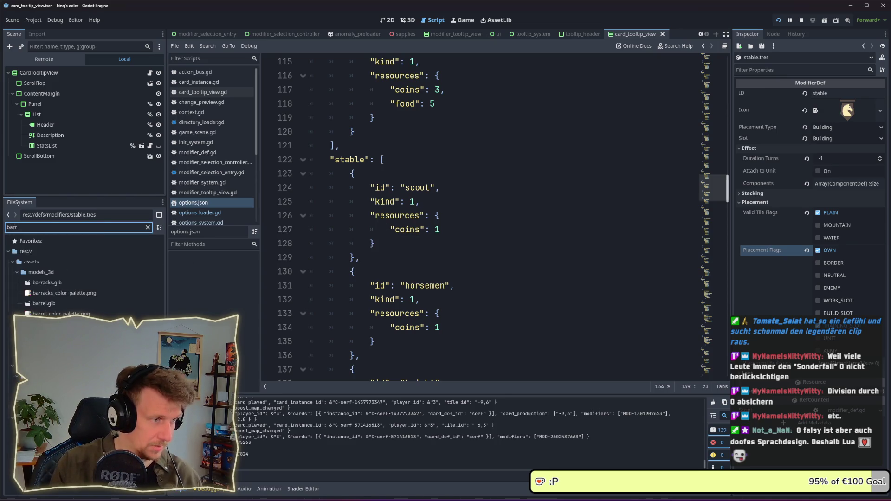
text(acks)
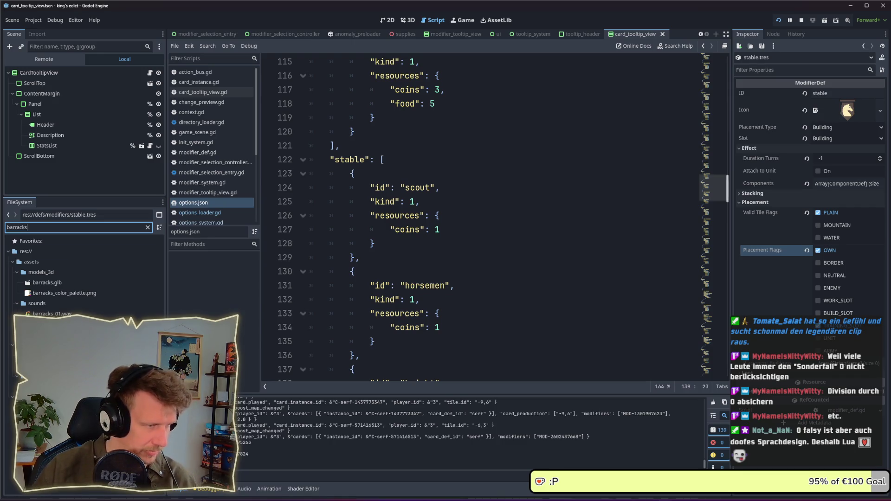
click(51, 356)
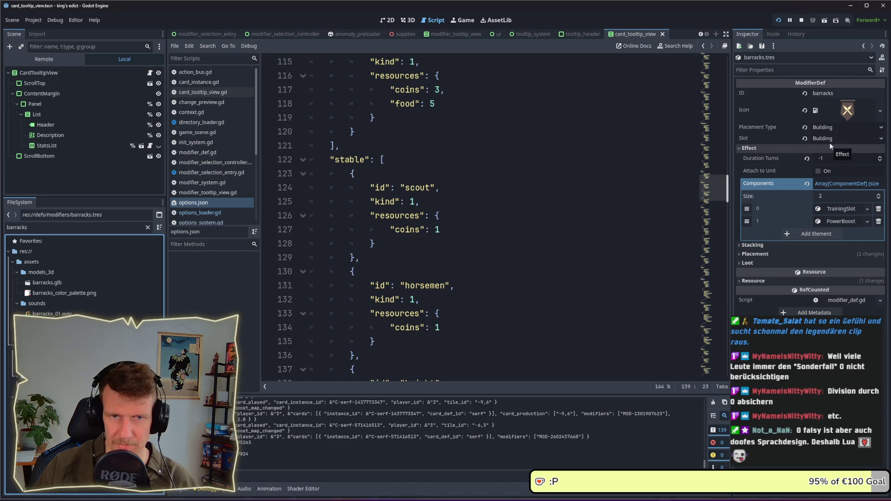
click(800, 253)
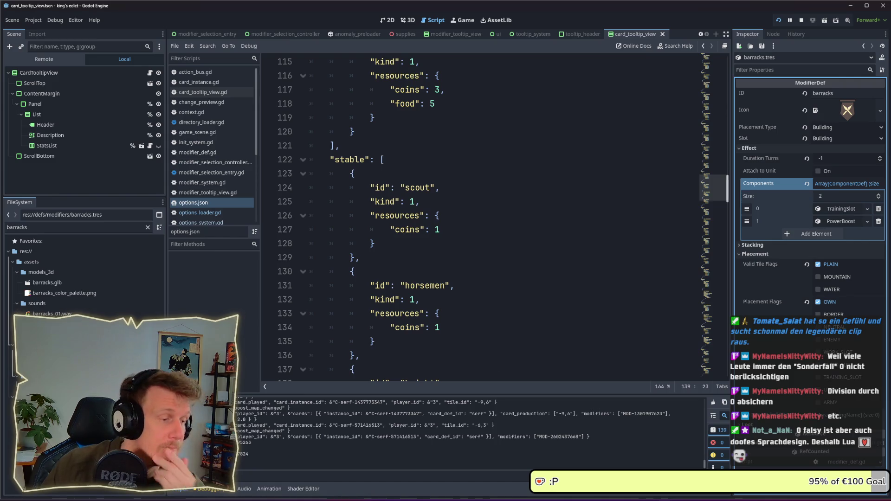
- Open the stable modifier definition and toggle its TRAINING_SLOT placement flag
key(ctrl+f)
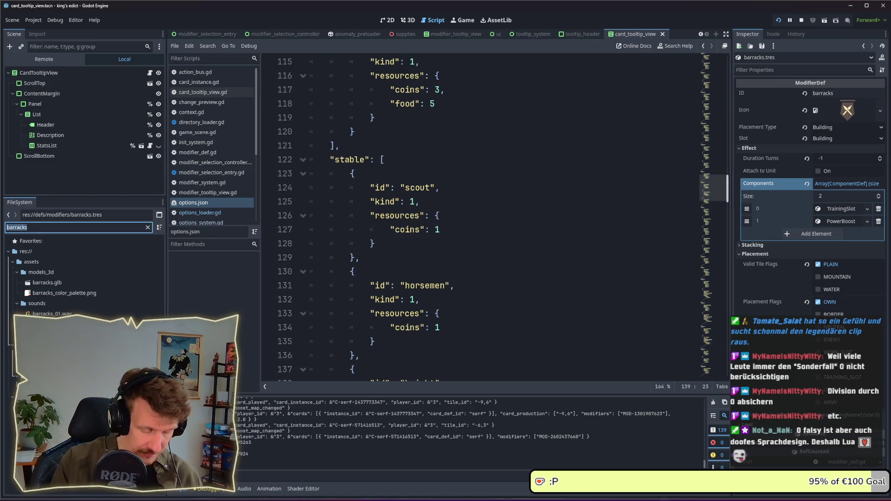
text(stable)
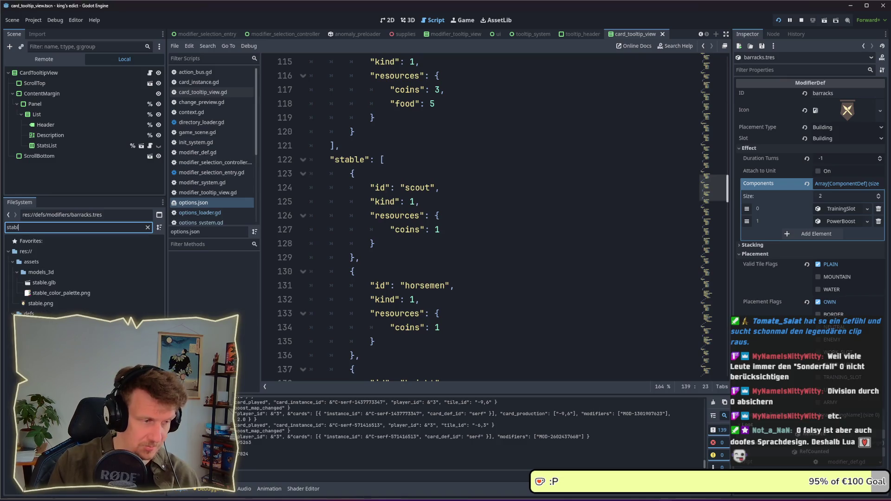
click(44, 334)
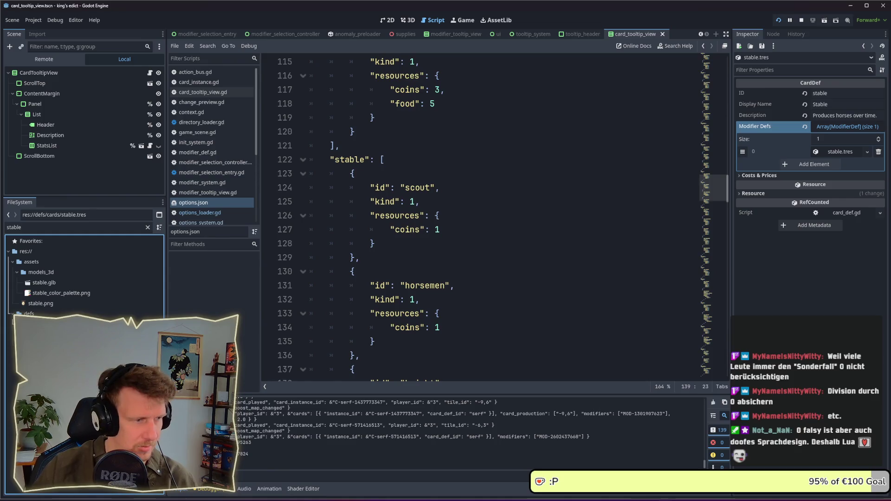
click(838, 152)
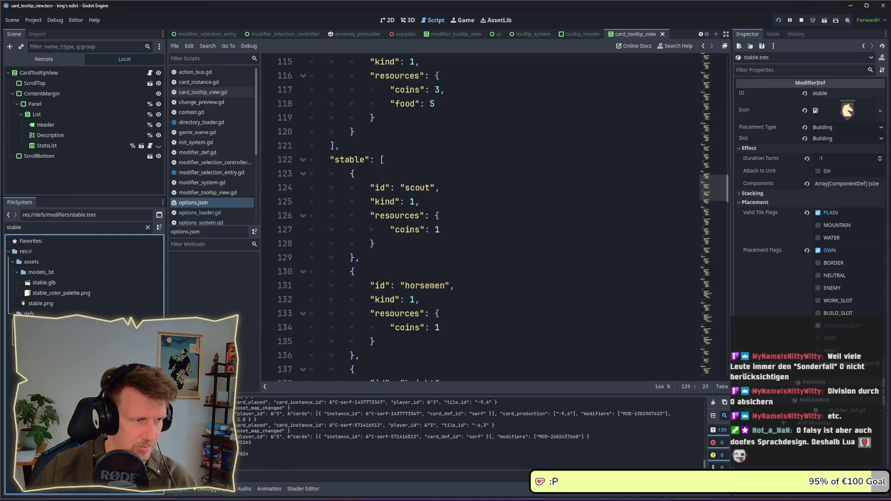
click(818, 326)
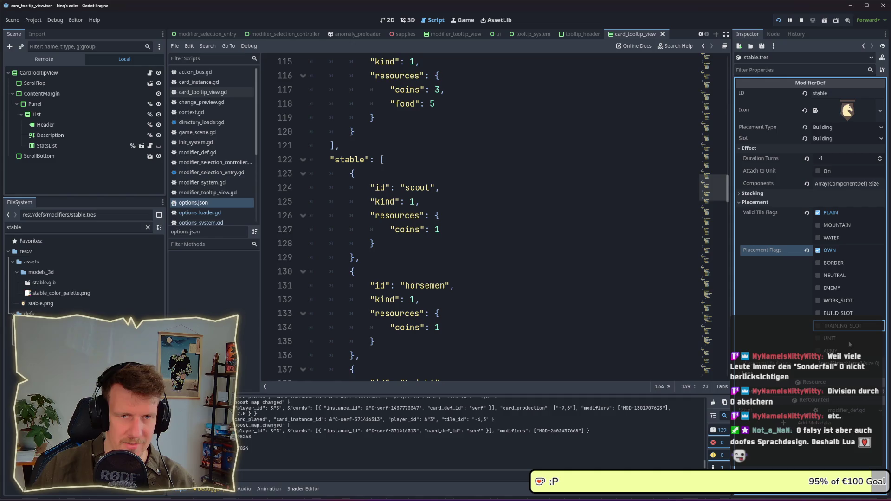
click(502, 274)
- Open options_preload.tscn, select the OptionsPreload node, and open options_loader.gd
scroll(489, 280, up, 5)
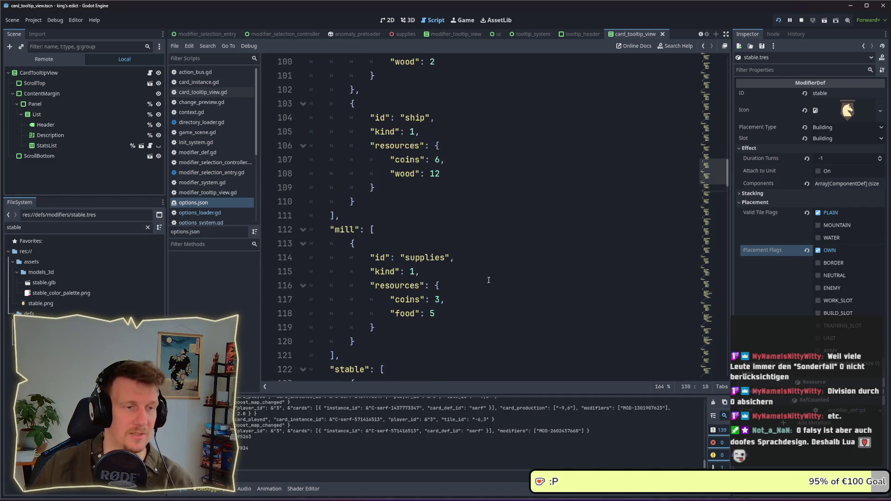
click(31, 227)
text(op)
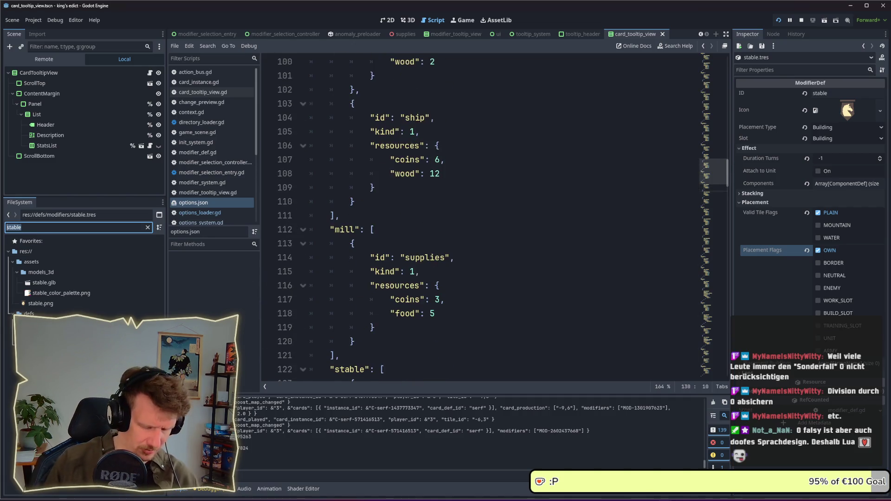
text(tions)
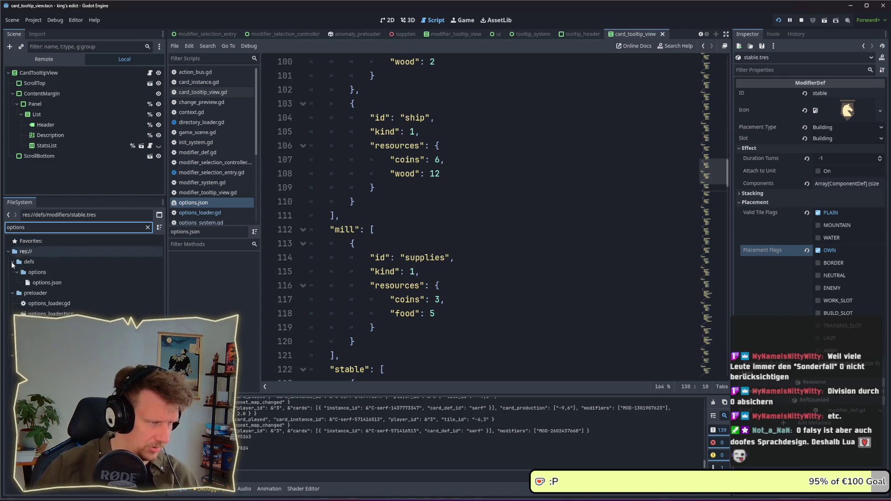
key(Return)
click(44, 73)
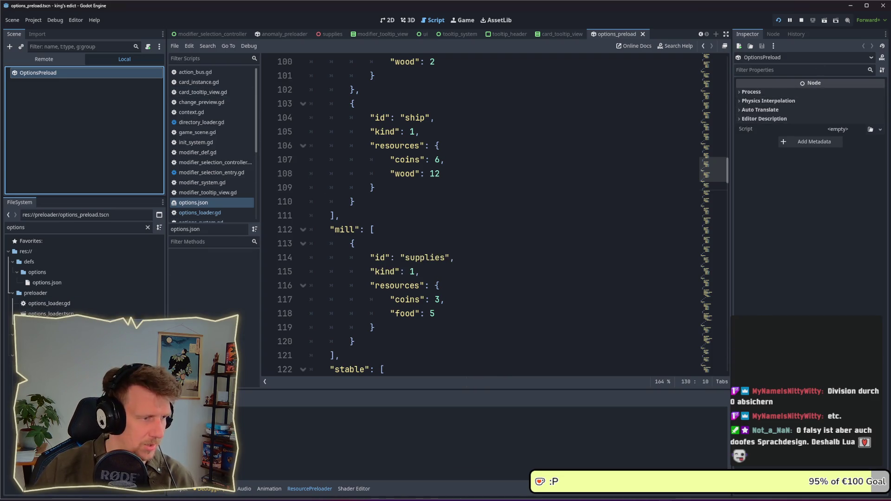
double_click(49, 303)
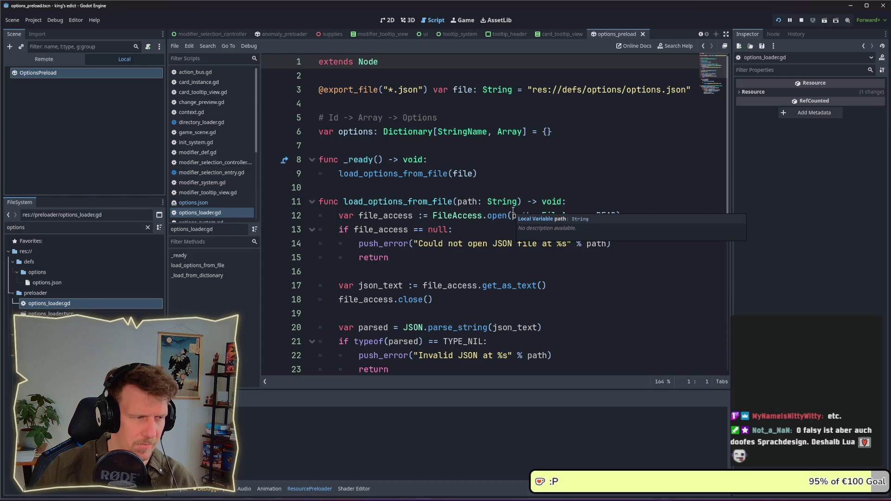
- Read through options_loader.gd, including the return on line 23 and the fallback case on line 28
scroll(513, 211, down, 2)
scroll(513, 210, down, 4)
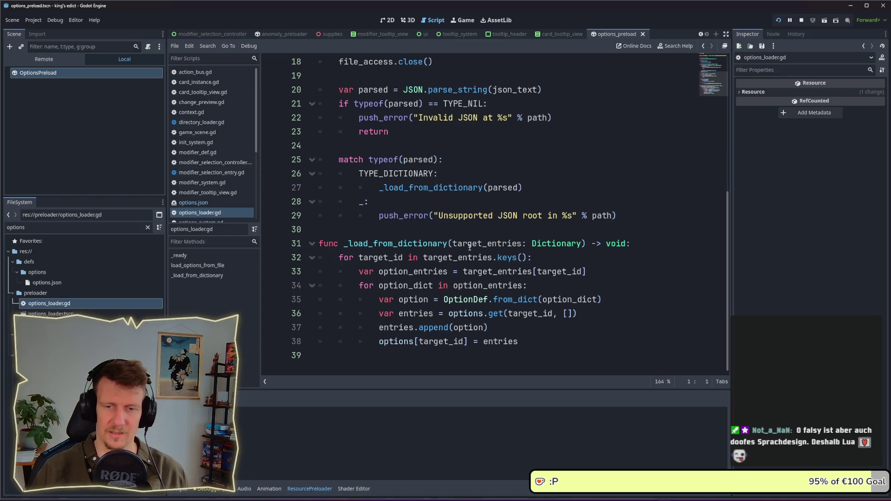
scroll(484, 188, up, 6)
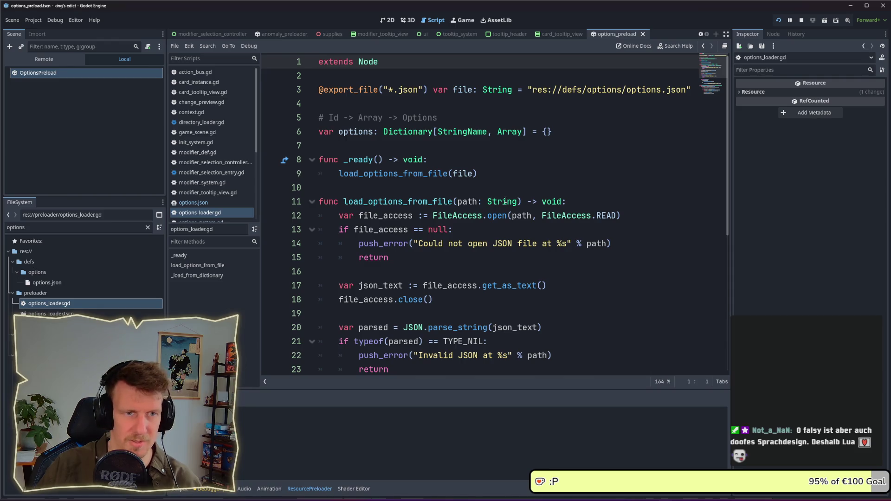
scroll(504, 201, down, 4)
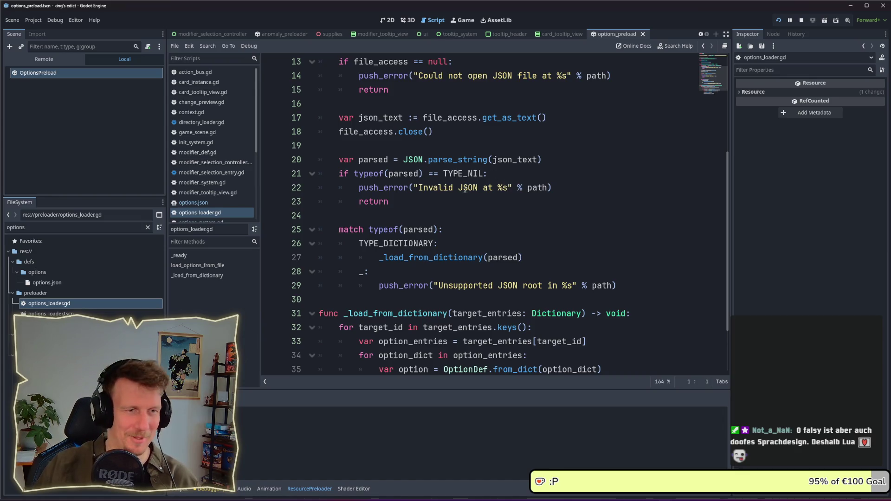
click(453, 206)
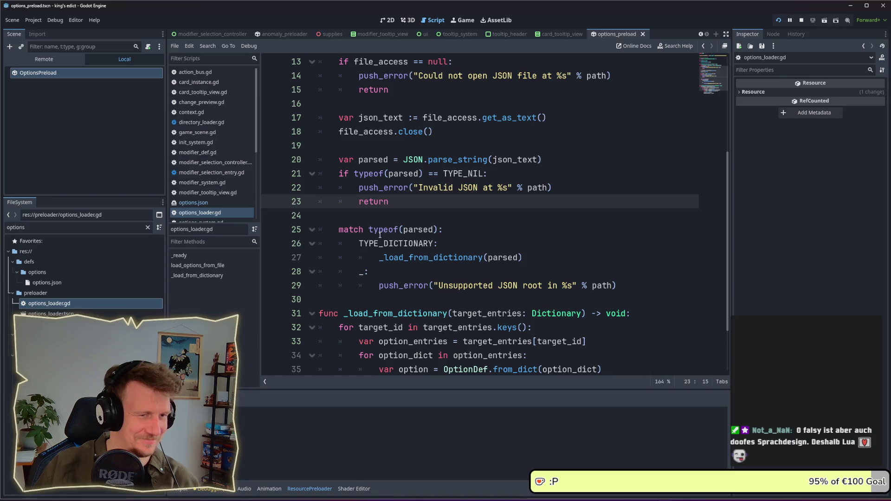
scroll(448, 244, down, 1)
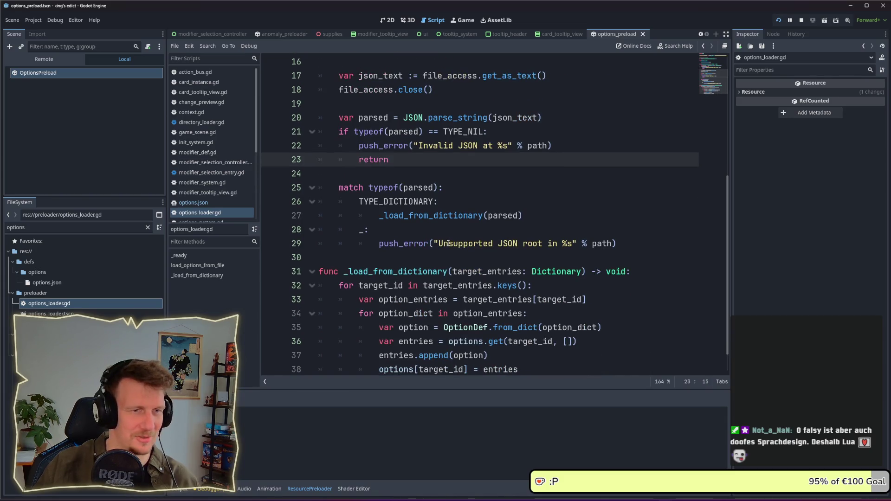
click(413, 232)
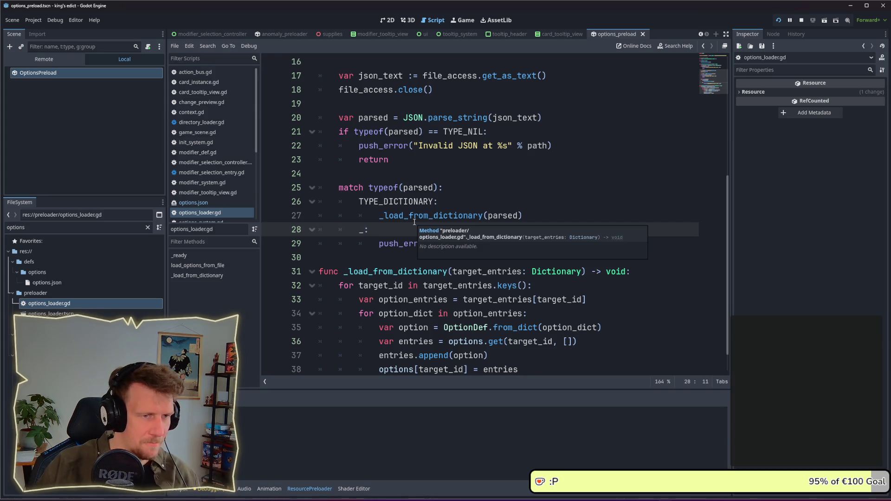
scroll(415, 222, up, 1)
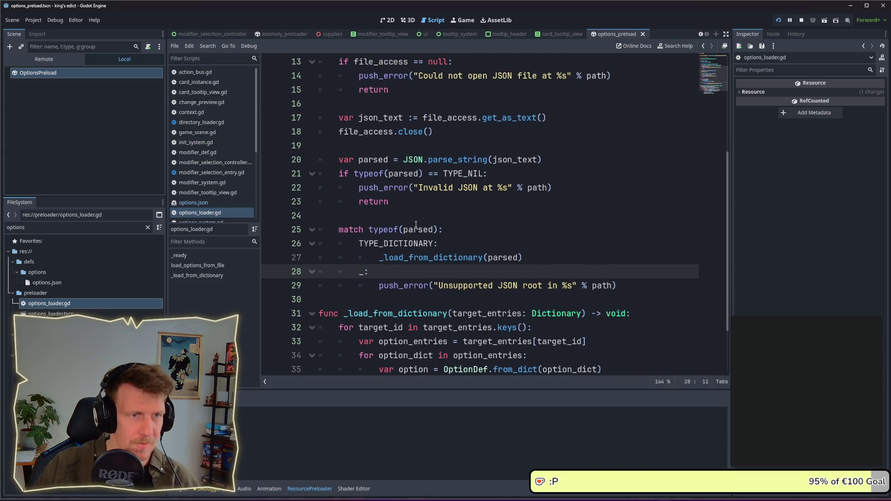
scroll(416, 225, up, 1)
scroll(416, 225, up, 1)
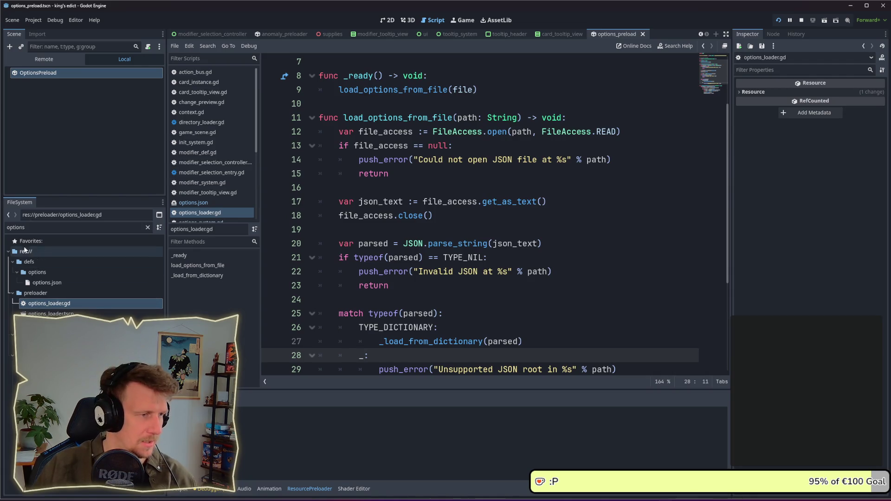
- Filter FileSystem for 'serf' and open serf.tres in the Inspector
click(28, 228)
text(barrak)
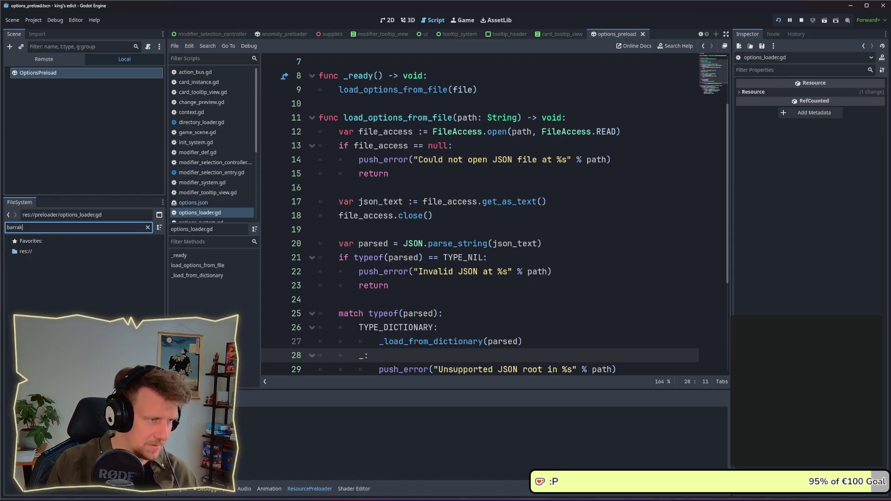
key(BackSpace)
text(cks)
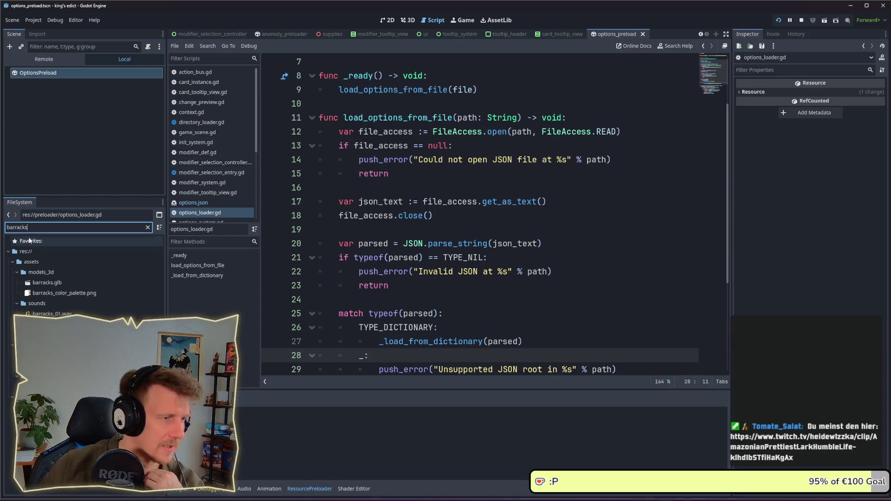
key(ctrl+a)
text(serf)
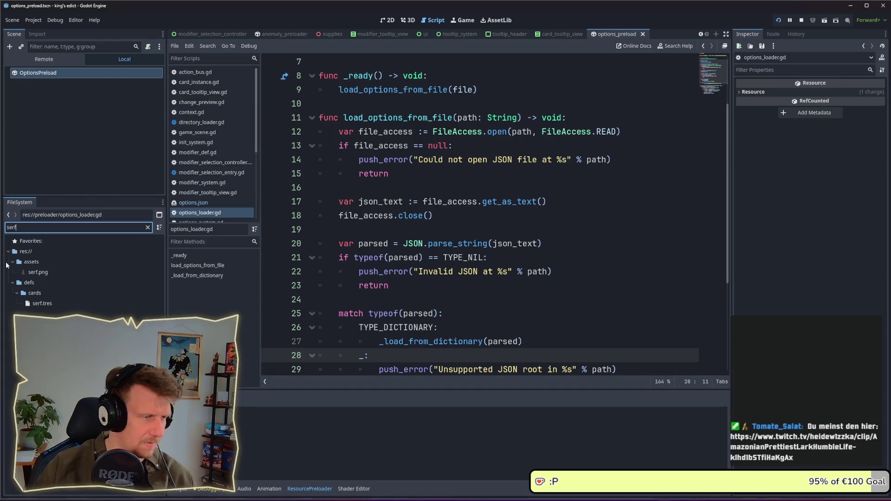
click(40, 304)
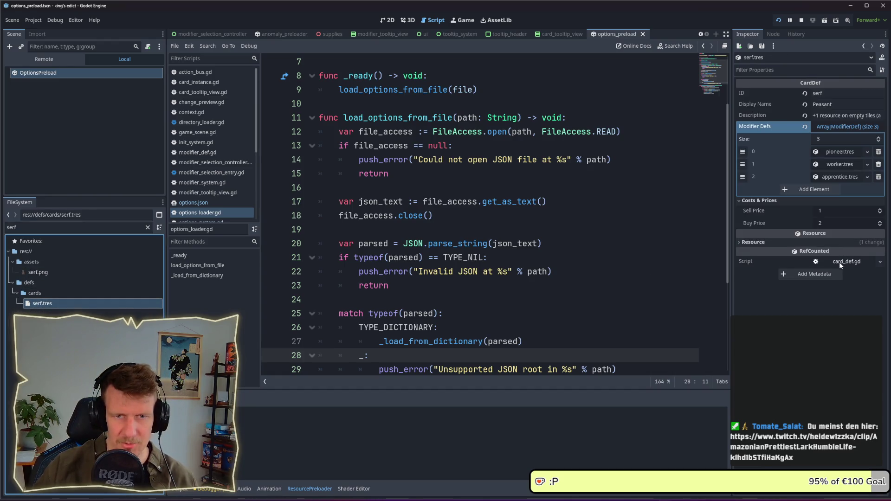
- Expand the apprentice modifier and check its empty Placement Buildings list, then collapse Placement
click(844, 178)
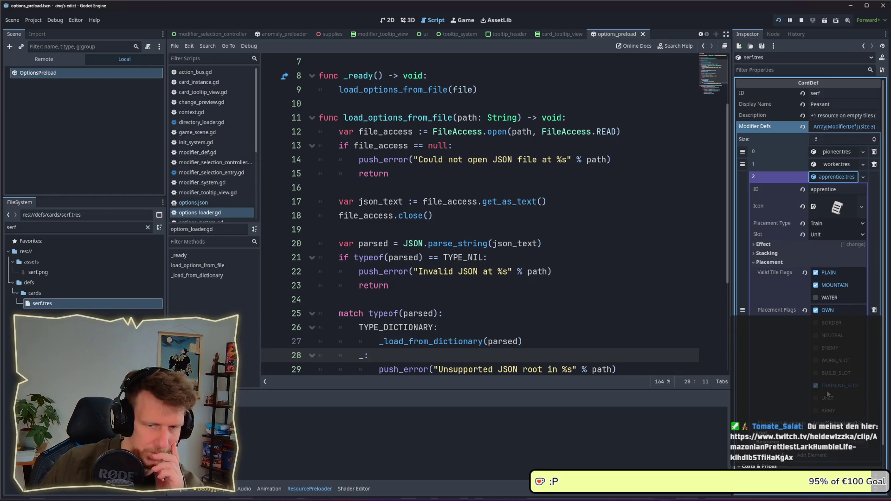
scroll(818, 421, down, 2)
click(843, 374)
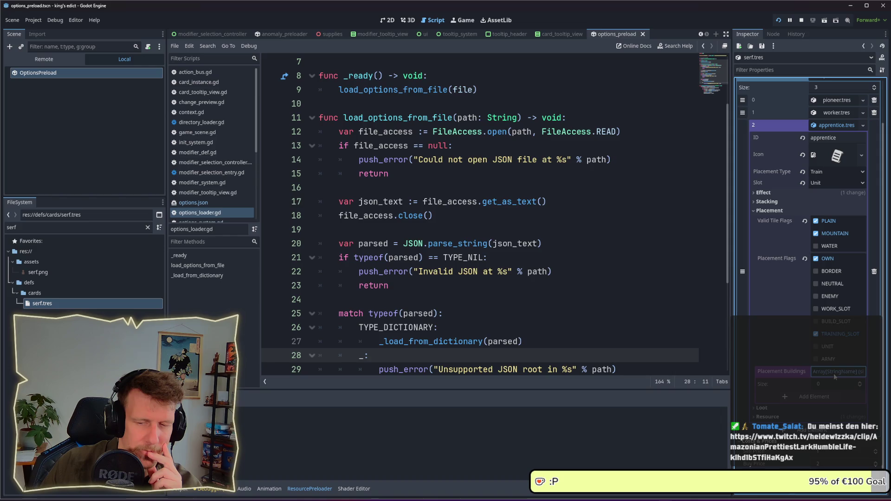
click(834, 376)
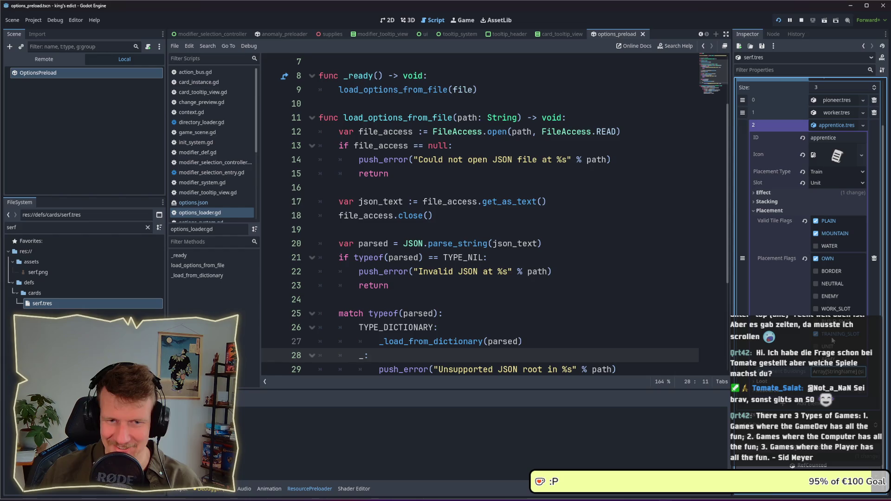
click(788, 210)
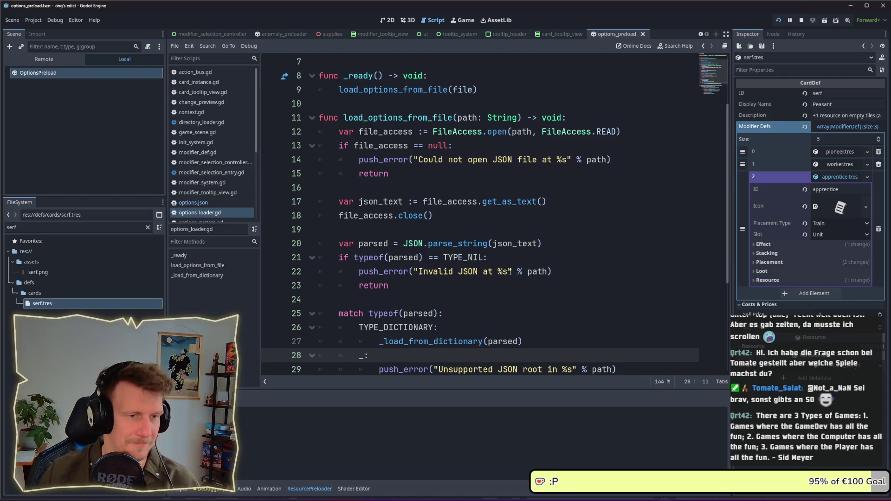
- Open options.json and review the end of the mill list
click(418, 229)
click(194, 203)
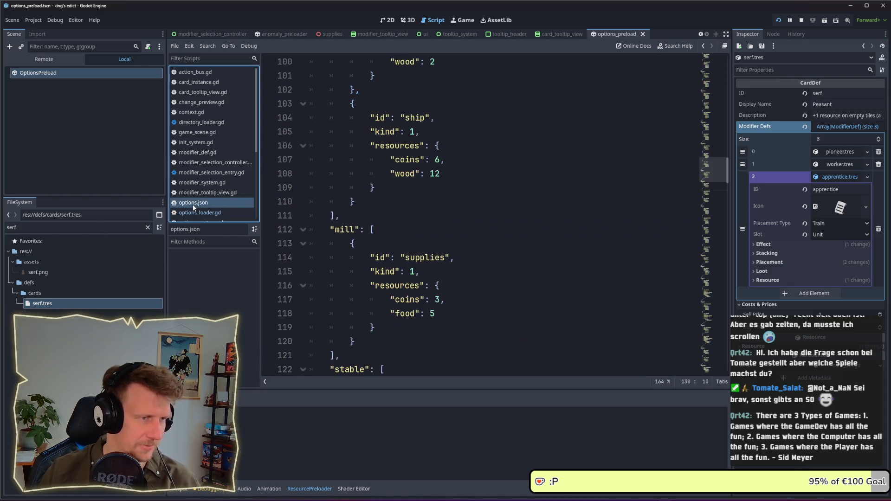
scroll(430, 259, up, 4)
scroll(430, 260, down, 8)
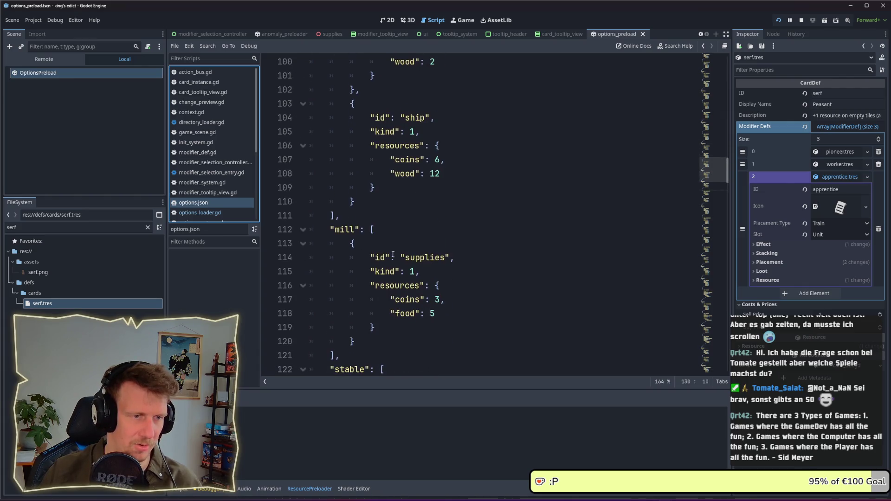
click(345, 190)
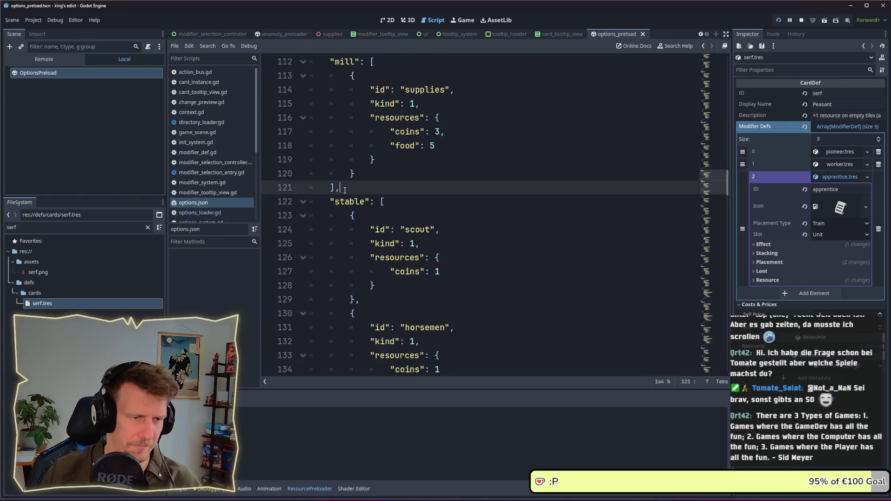
scroll(387, 208, down, 2)
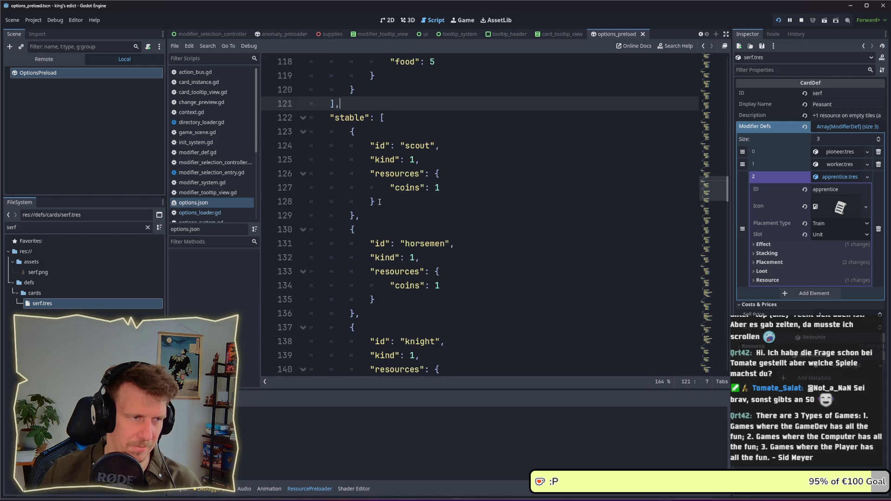
- Filter the FileSystem for 'stable' and compare stable.tres with the horsemen entry in options.json
double_click(41, 233)
text(stable)
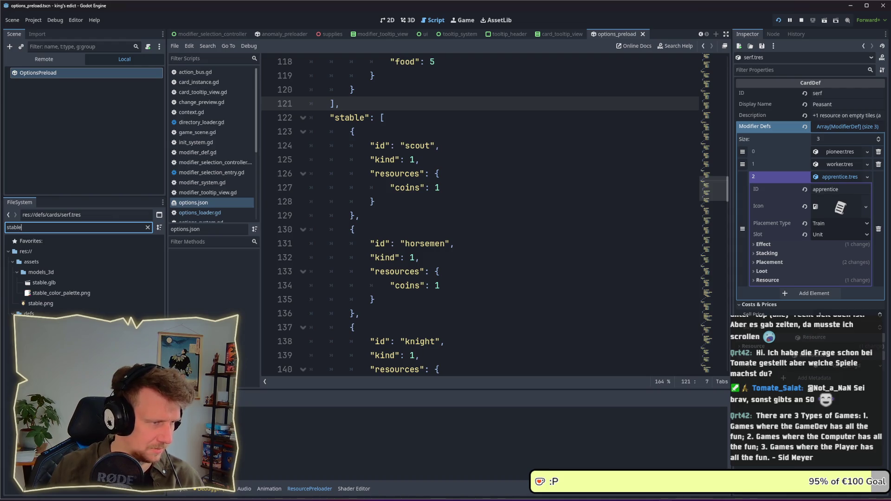
click(51, 334)
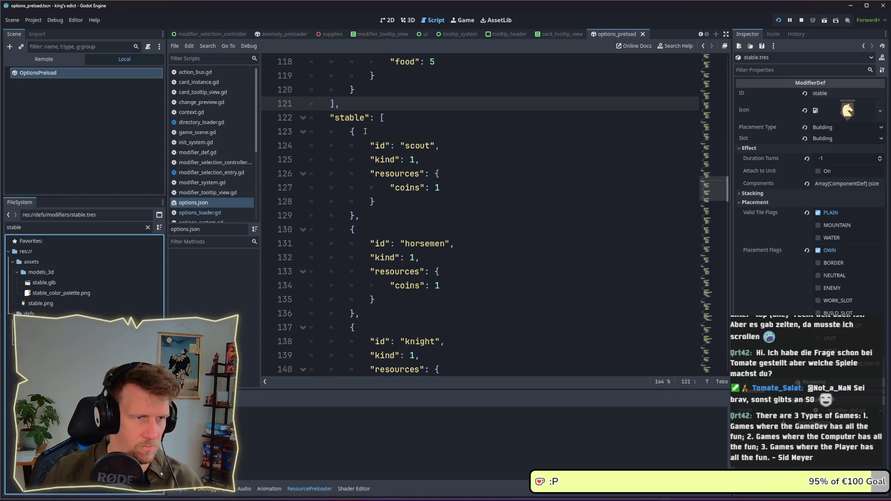
scroll(365, 132, up, 2)
scroll(392, 223, down, 4)
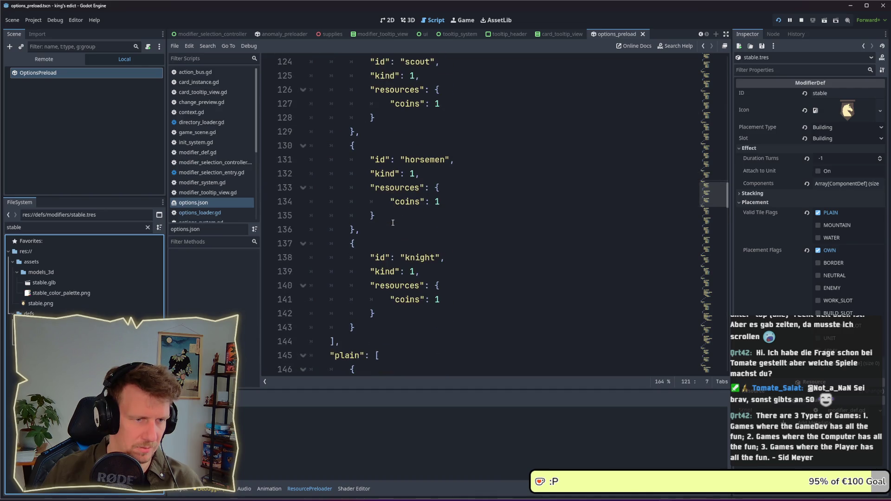
scroll(393, 223, up, 1)
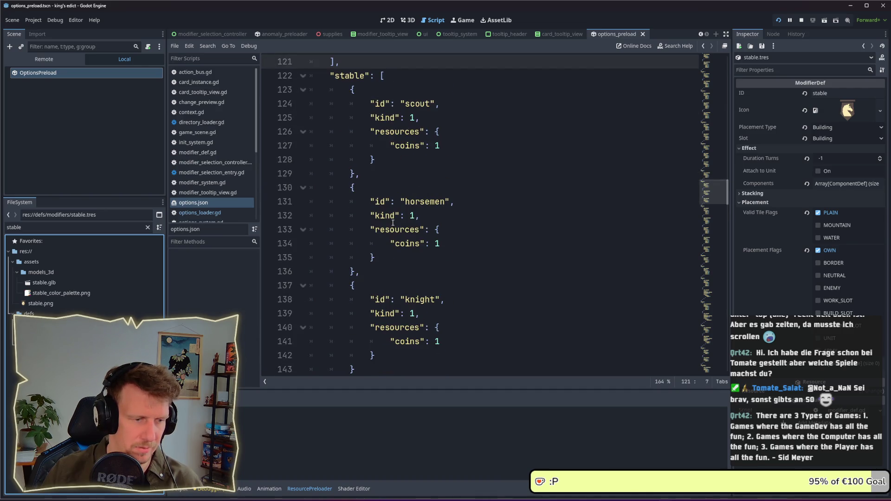
click(395, 217)
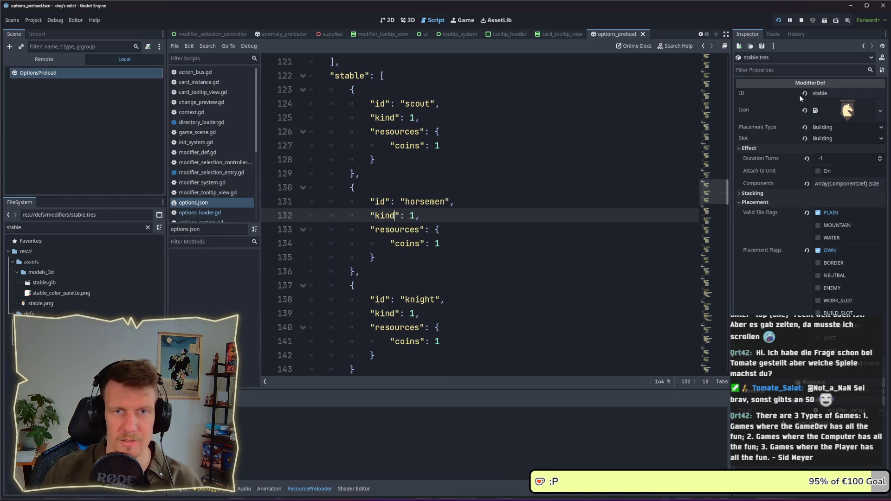
- Check the Debugger's Errors and Stack Trace views, then bring the running game forward
click(217, 491)
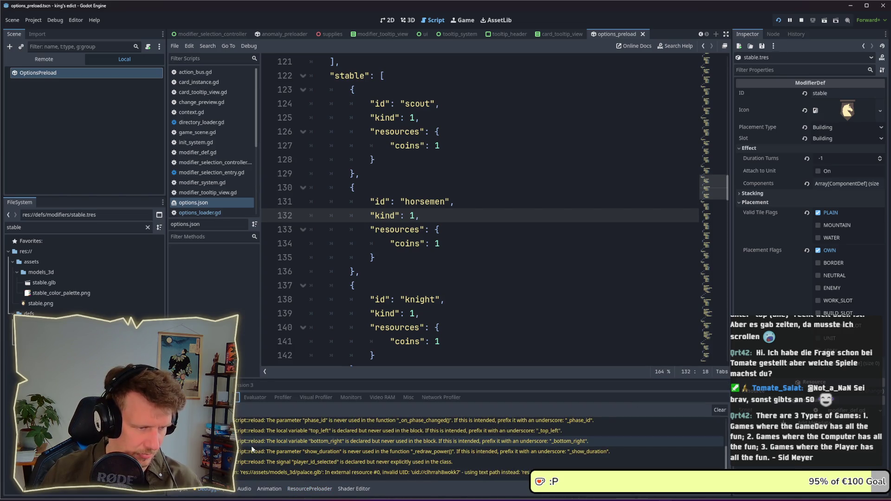
click(239, 385)
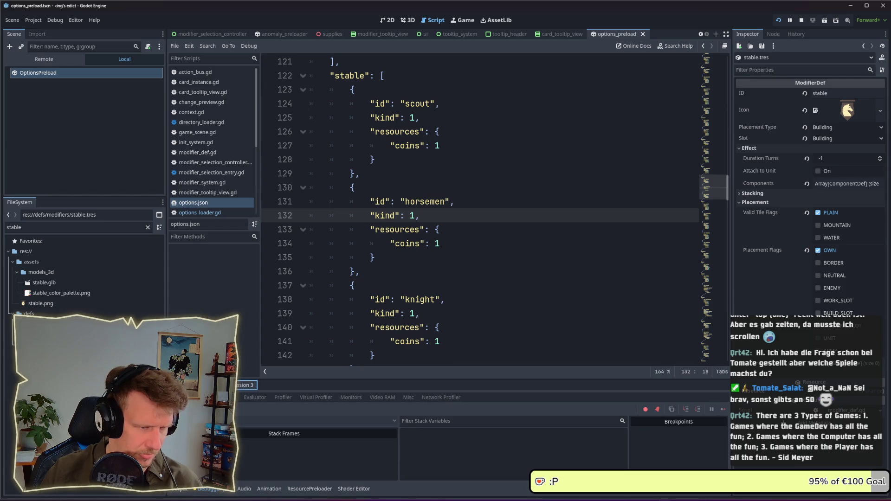
click(223, 398)
click(514, 211)
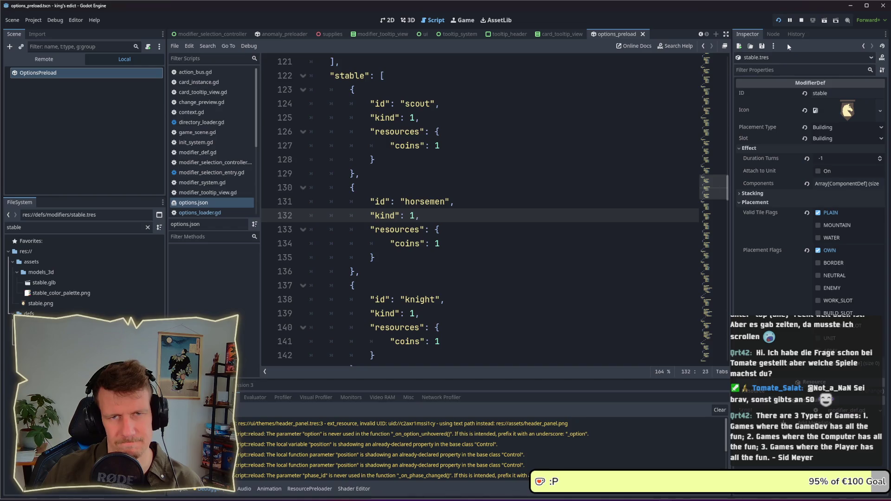
scroll(495, 217, up, 7)
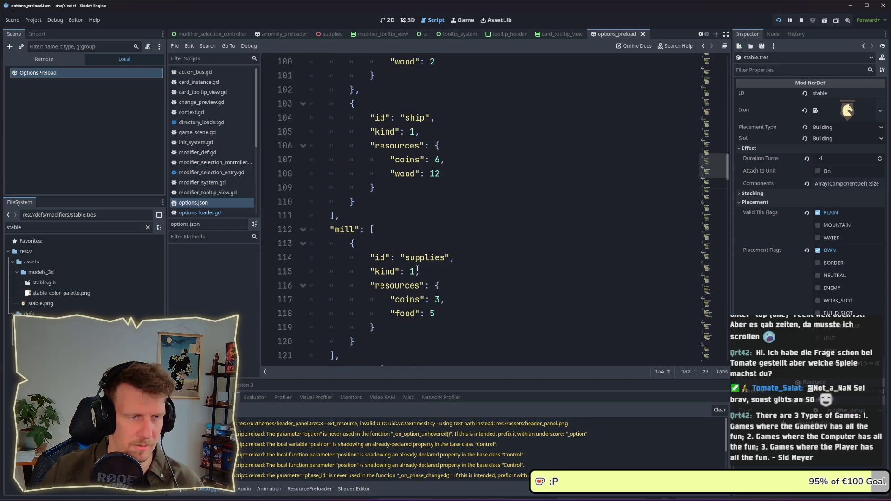
scroll(418, 268, down, 5)
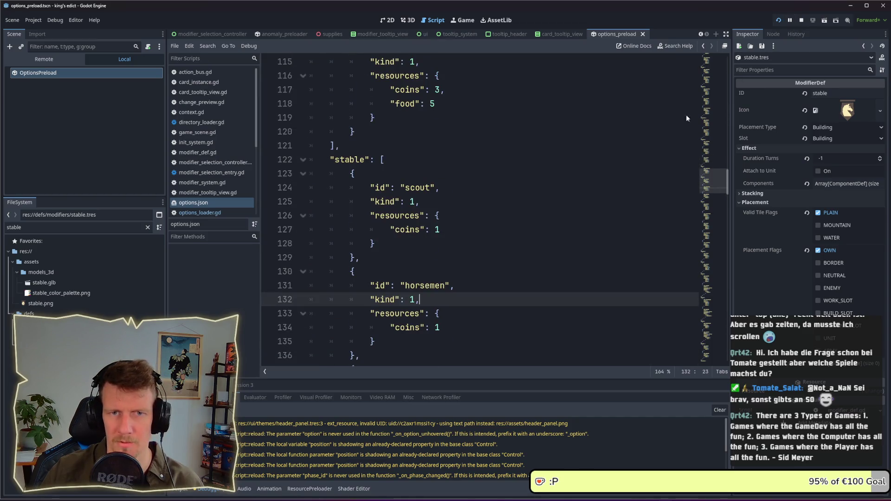
key(alt+Tab)
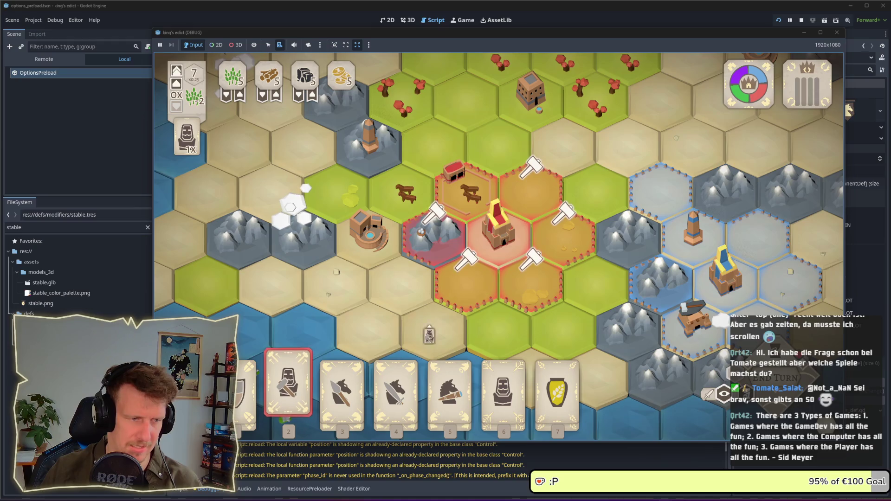
- Place the Servant card on the castle hex, then return to the Godot editor
click(503, 376)
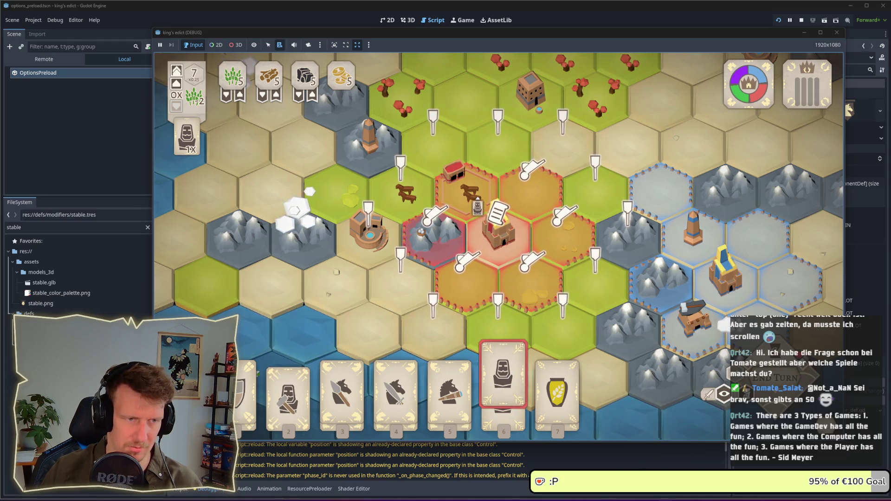
click(498, 222)
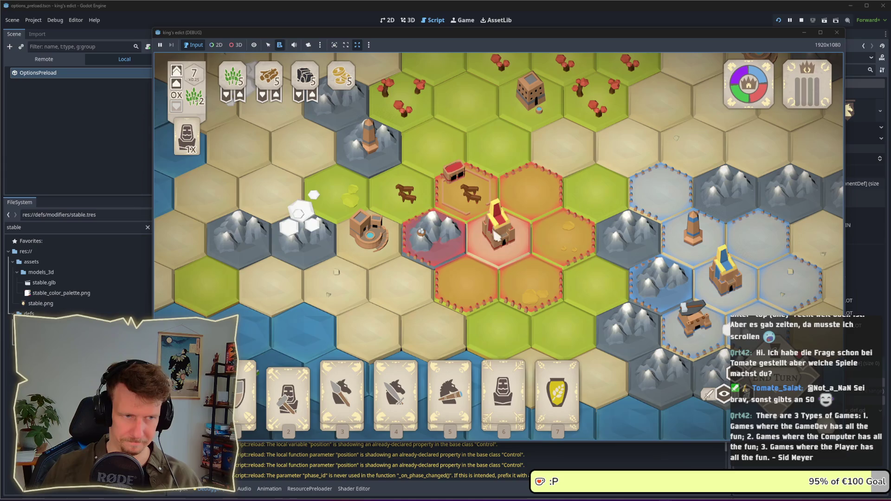
key(alt+Tab)
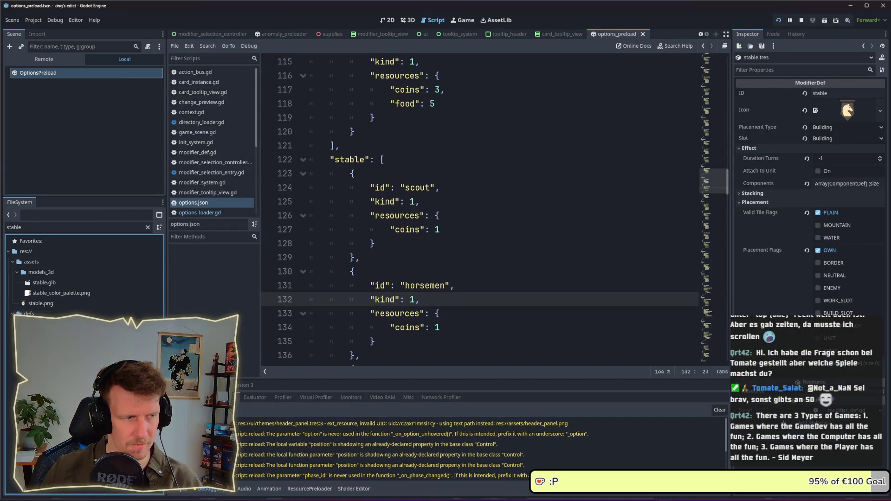
- Filter the FileSystem for '.json' and select options.json
key(ctrl+f)
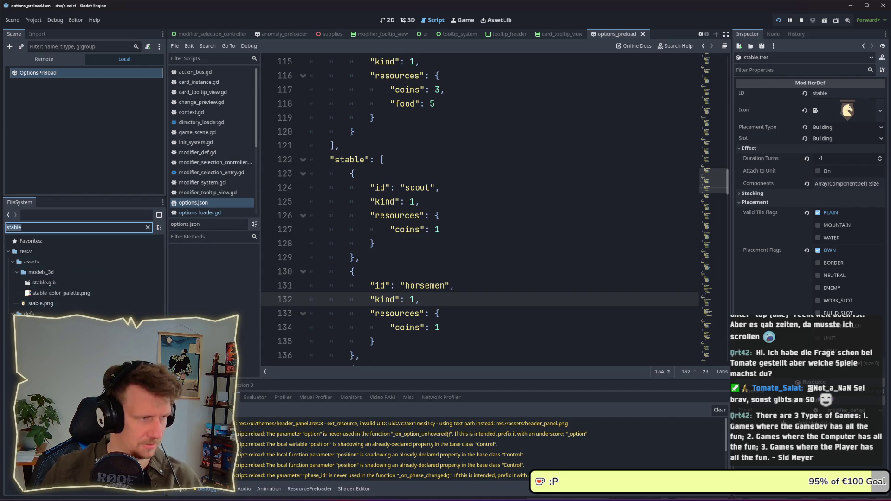
text(.json)
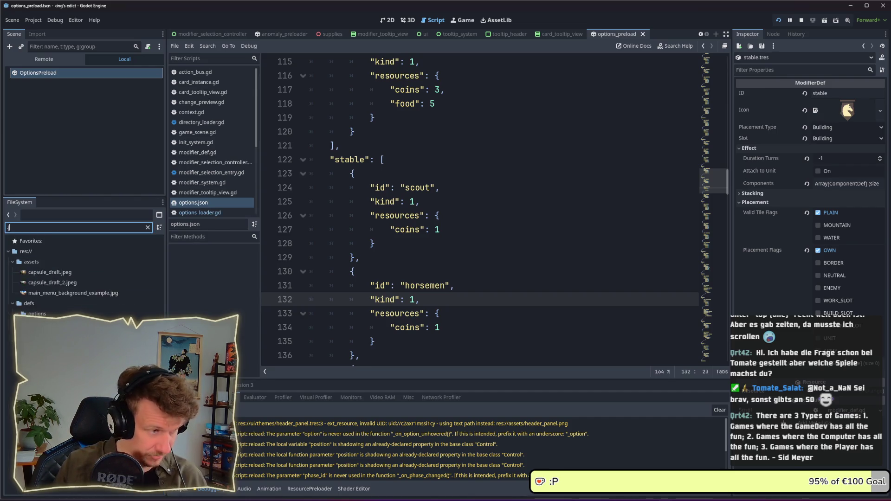
click(57, 283)
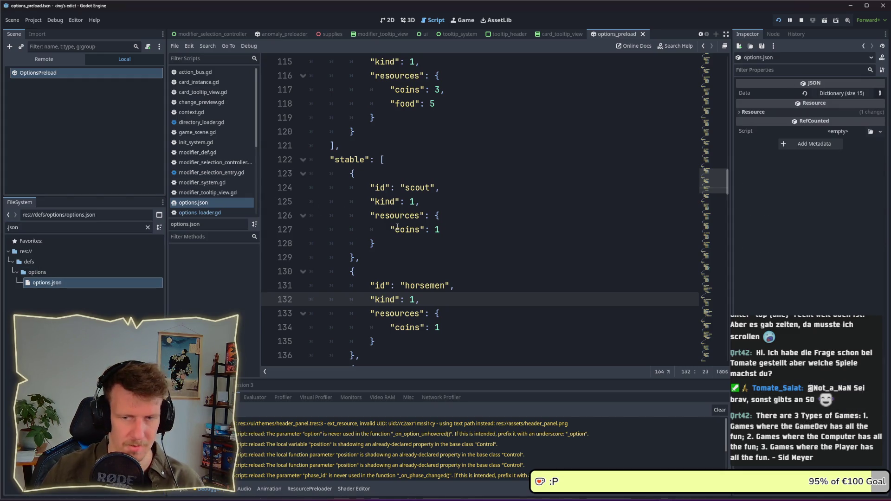
scroll(408, 220, down, 2)
scroll(408, 220, up, 3)
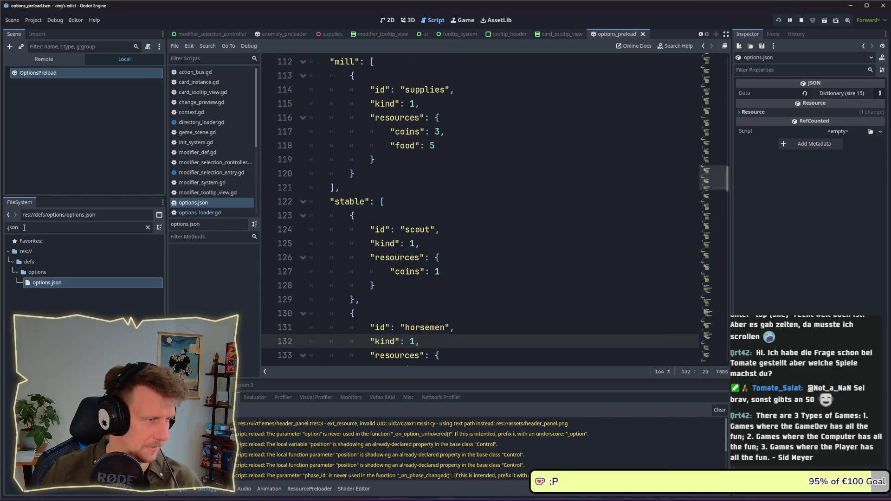
- Inspect apprentice.tres Placement and Stacking settings, then refilter the FileSystem for 'stable'
click(77, 228)
key(BackSpace)
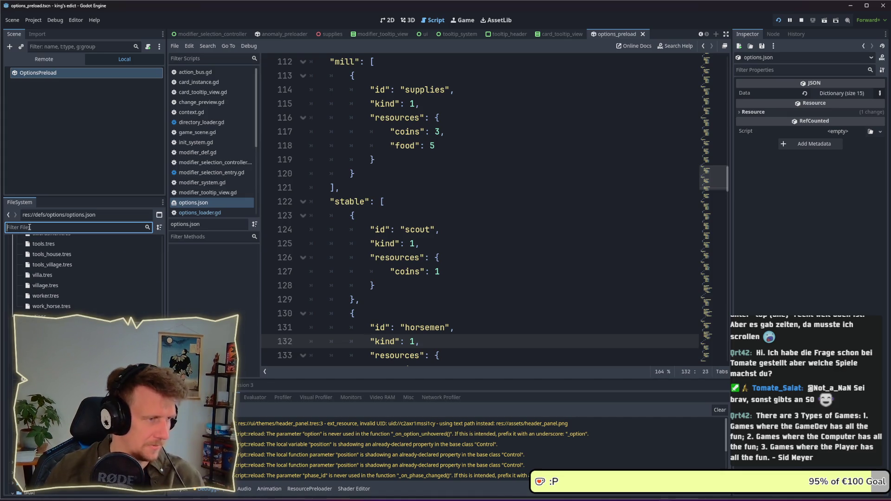
text(appre)
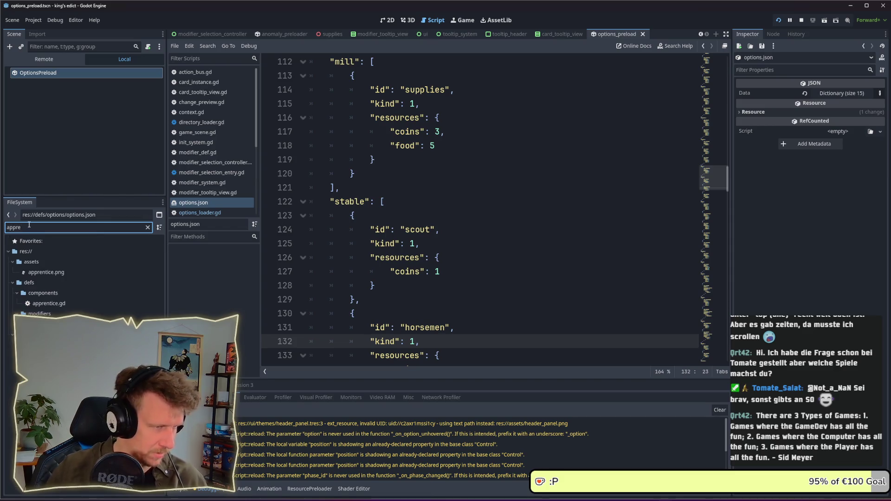
click(52, 324)
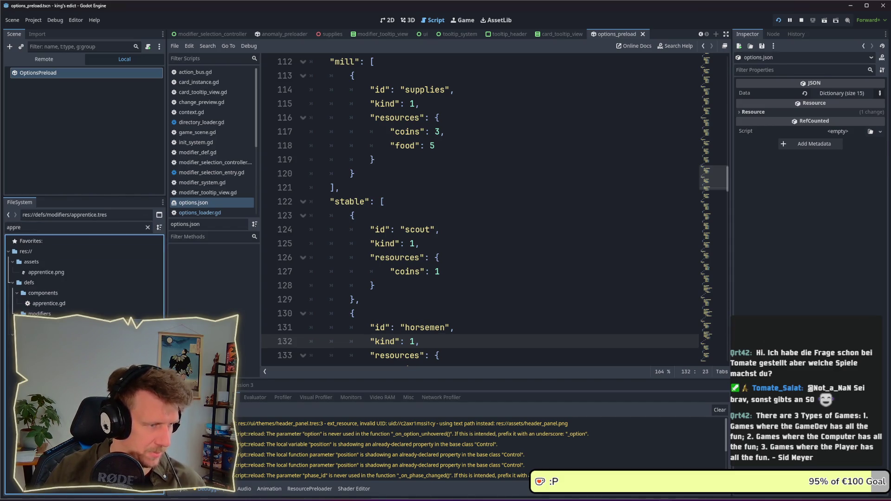
click(818, 167)
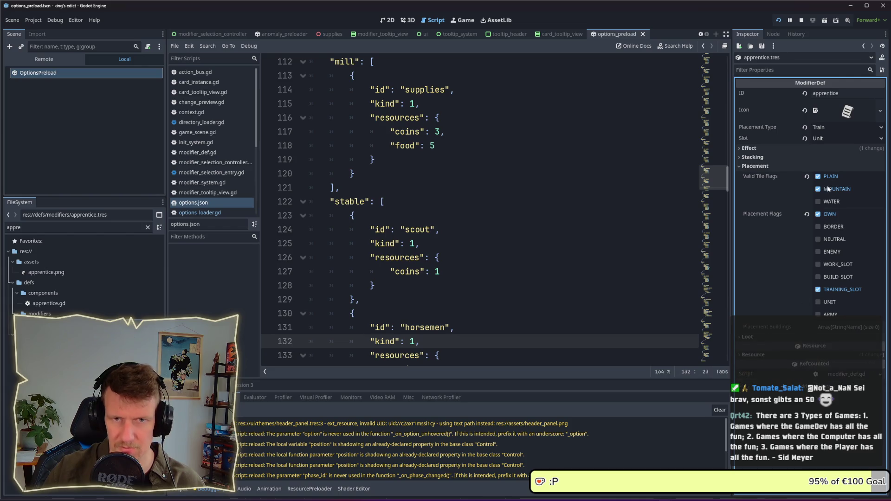
click(819, 154)
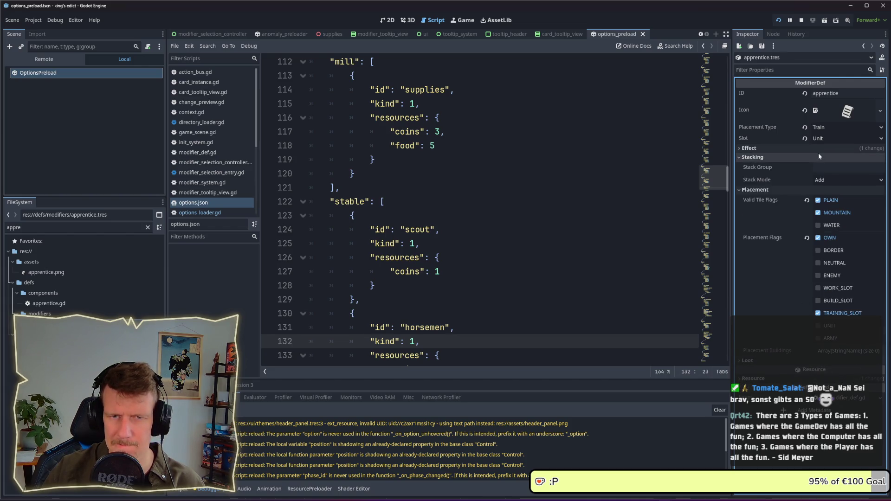
click(819, 156)
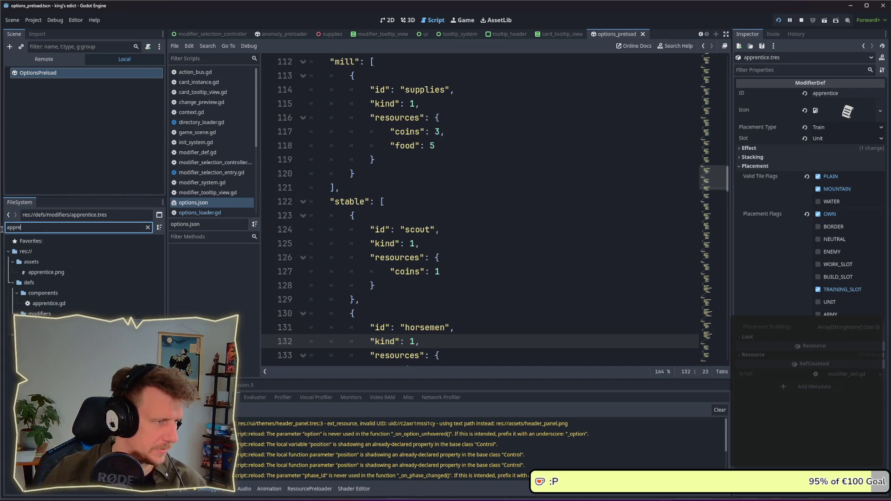
key(ctrl+f)
text(stable)
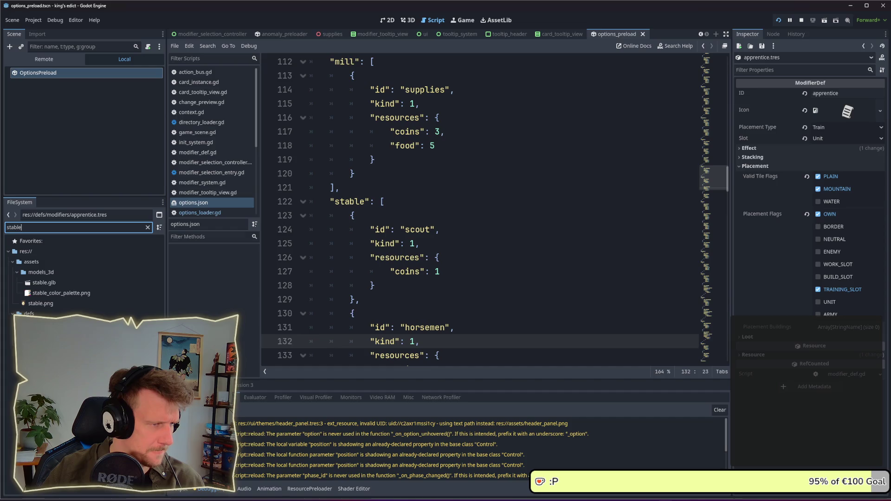
- Open stable.tres, review its horse CardProduction component, and delete it from Components
click(47, 334)
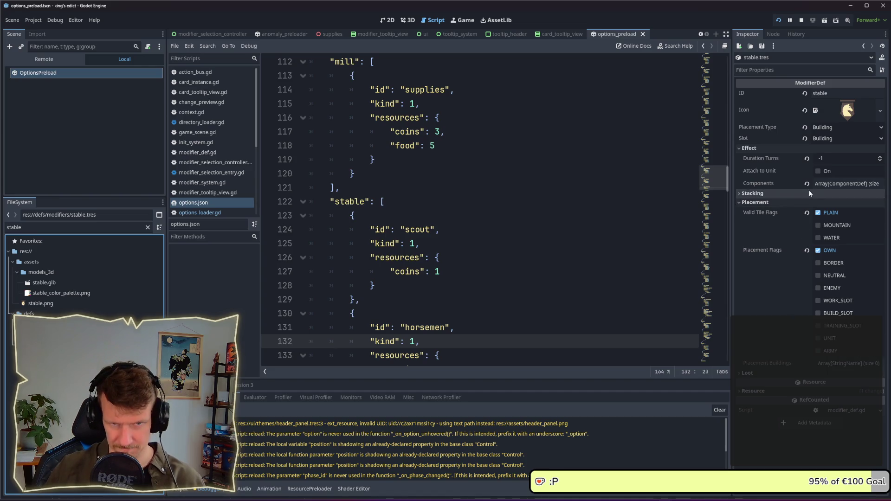
click(827, 184)
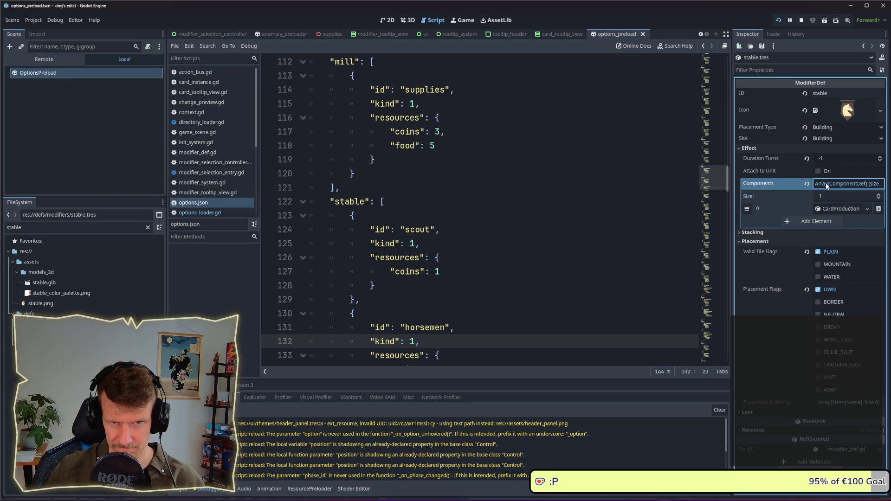
click(826, 184)
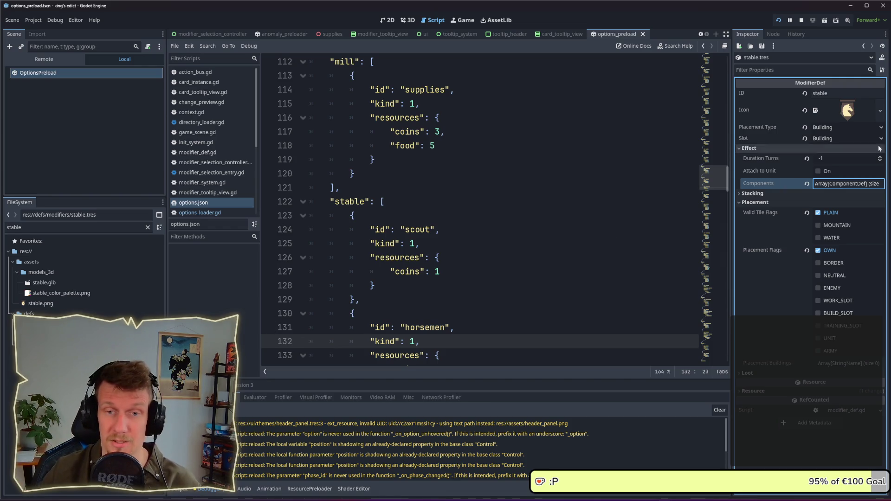
click(846, 185)
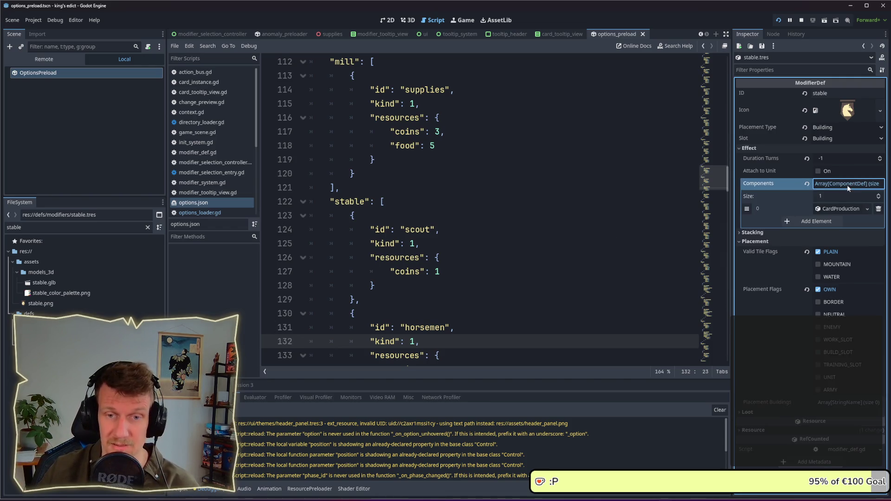
click(843, 209)
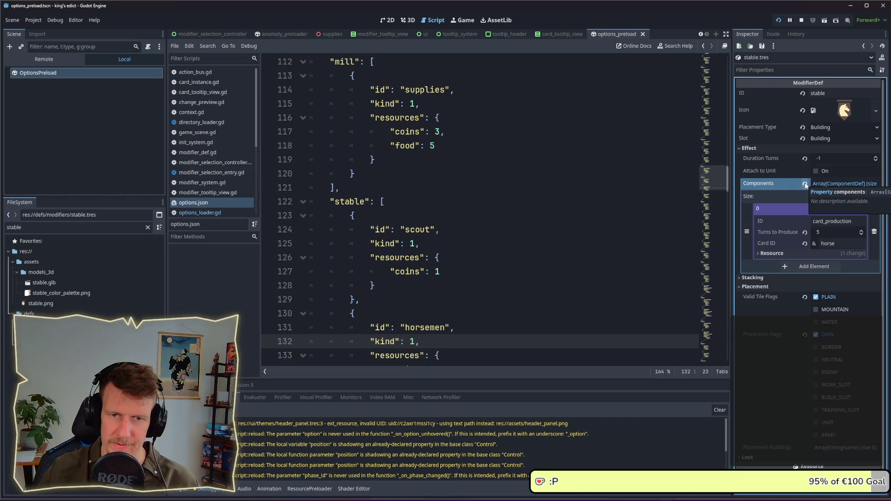
click(830, 183)
click(831, 183)
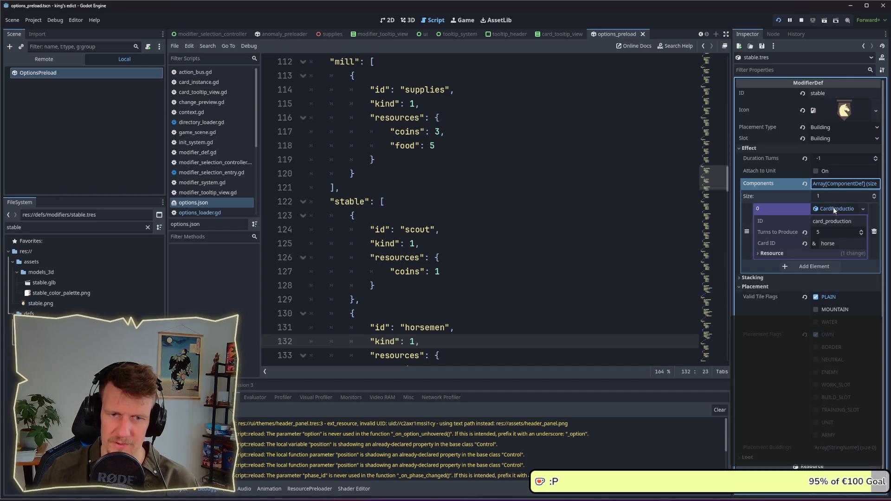
click(874, 232)
- Restart the game and start a multiplayer match from a chosen start position
click(802, 20)
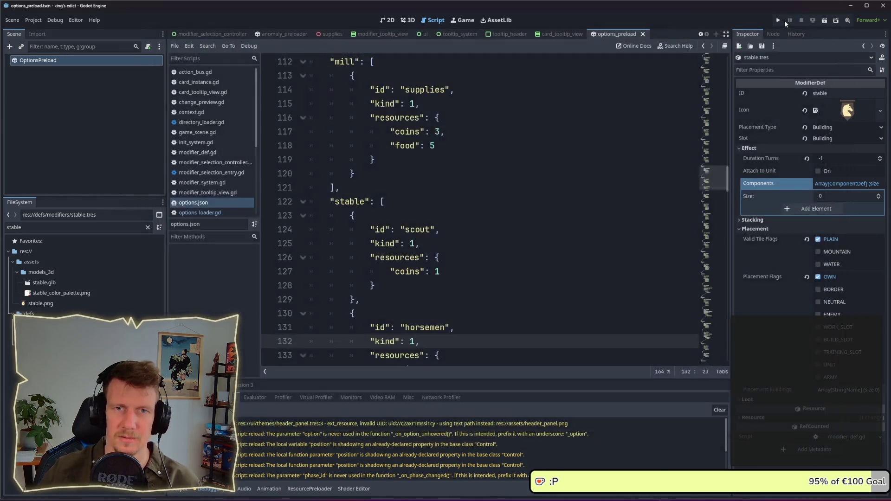
click(779, 20)
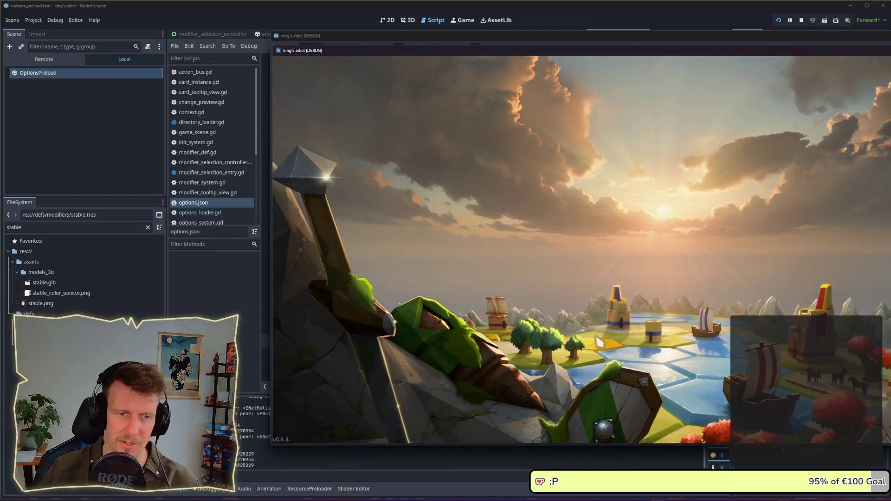
click(638, 291)
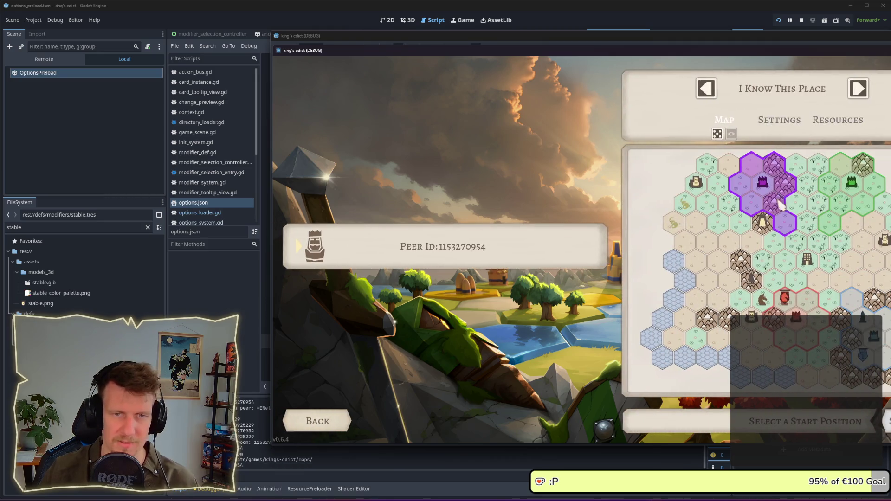
click(791, 374)
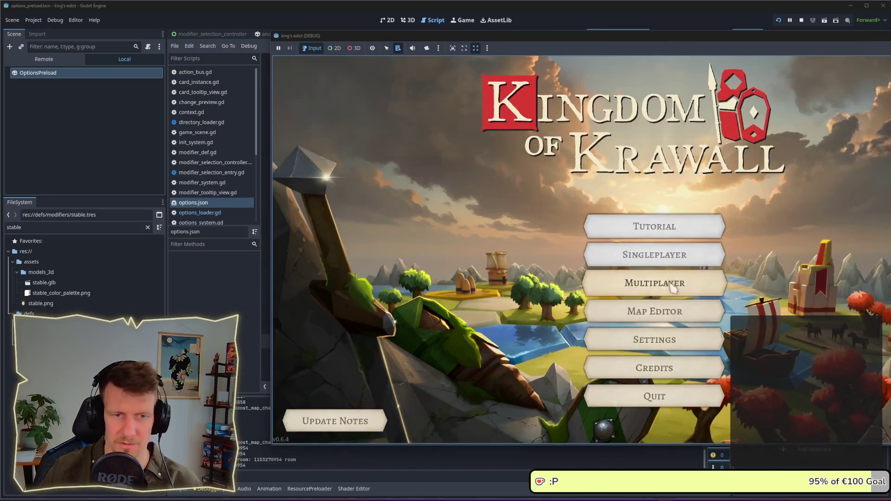
click(671, 284)
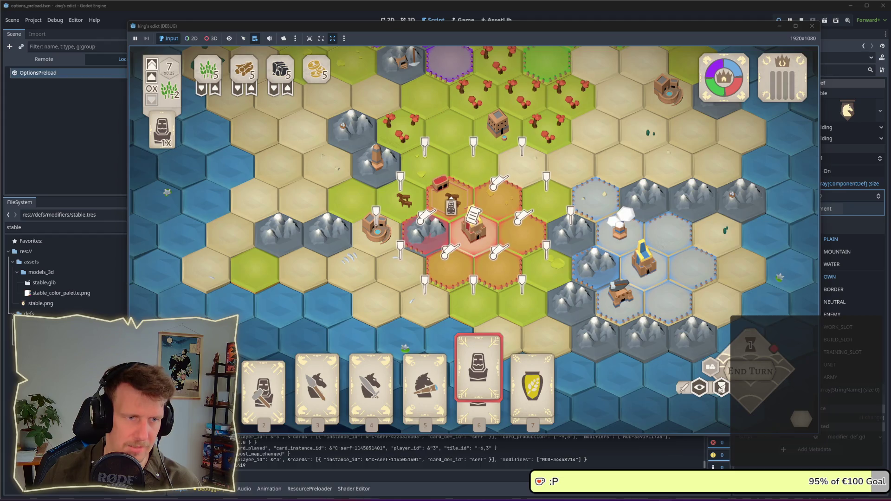
- Close the game window, undo the CardProduction deletion with Ctrl+Z, and stop the project
click(812, 25)
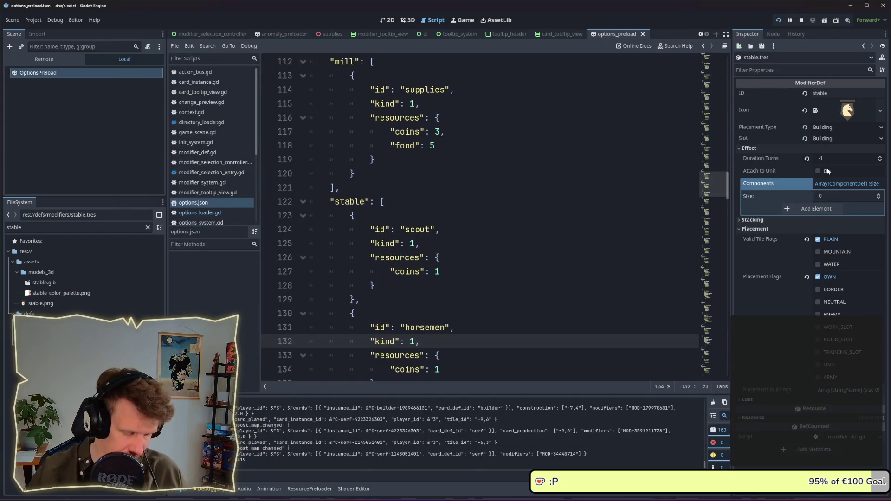
key(ctrl+z)
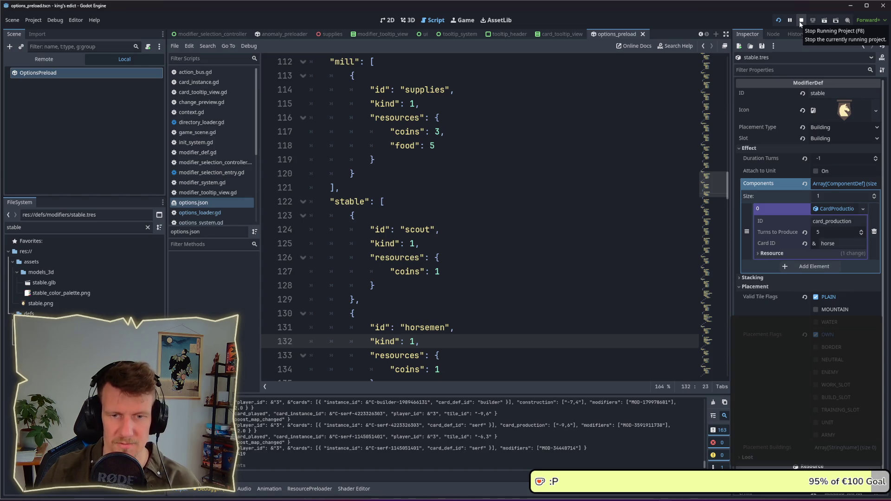
click(800, 21)
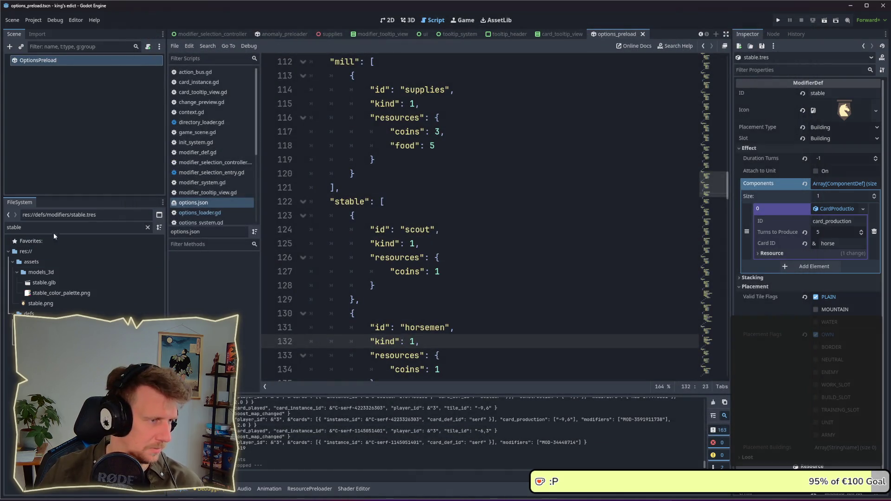
- Filter the FileSystem for 'hous', open house.tres, and toggle its Placement settings
click(71, 228)
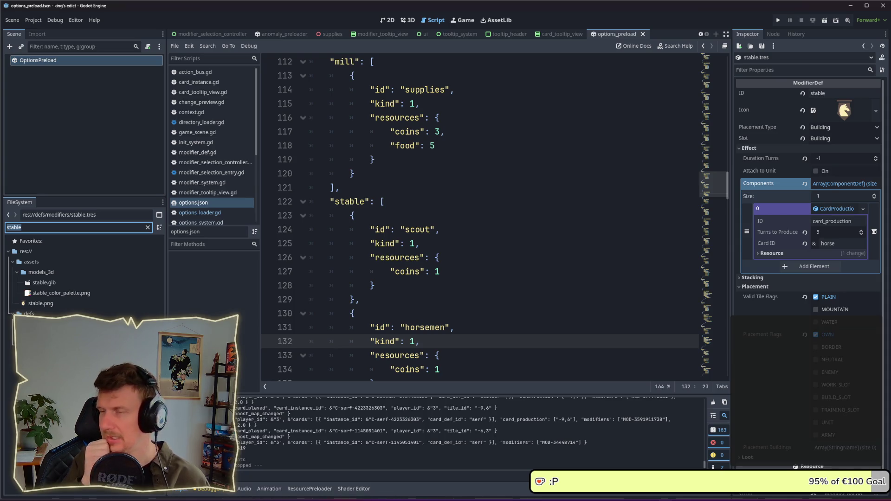
key(ctrl+a)
text(hous)
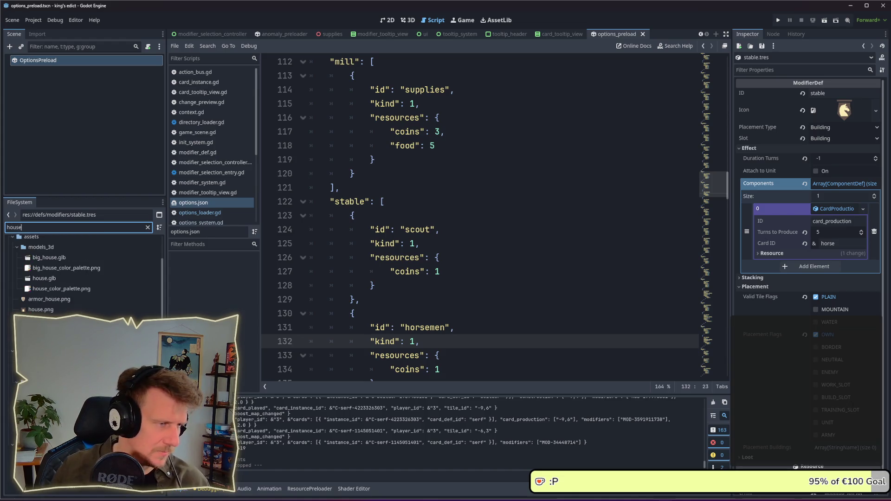
key(Return)
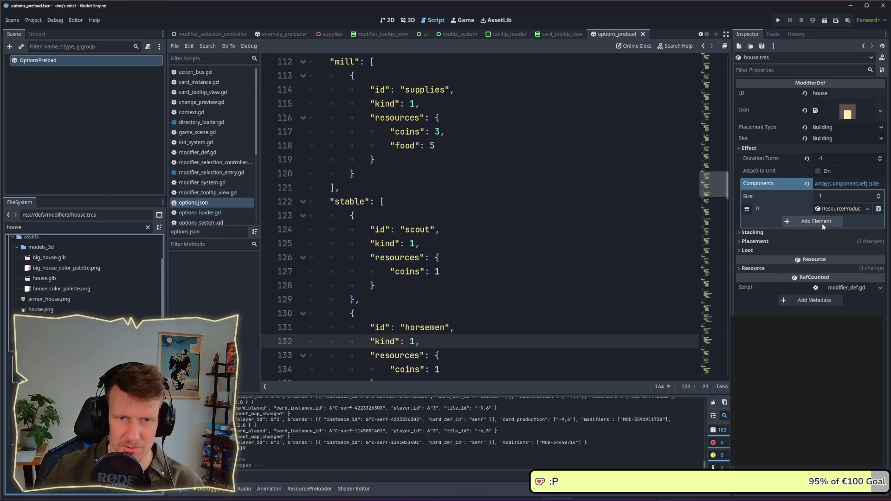
click(785, 241)
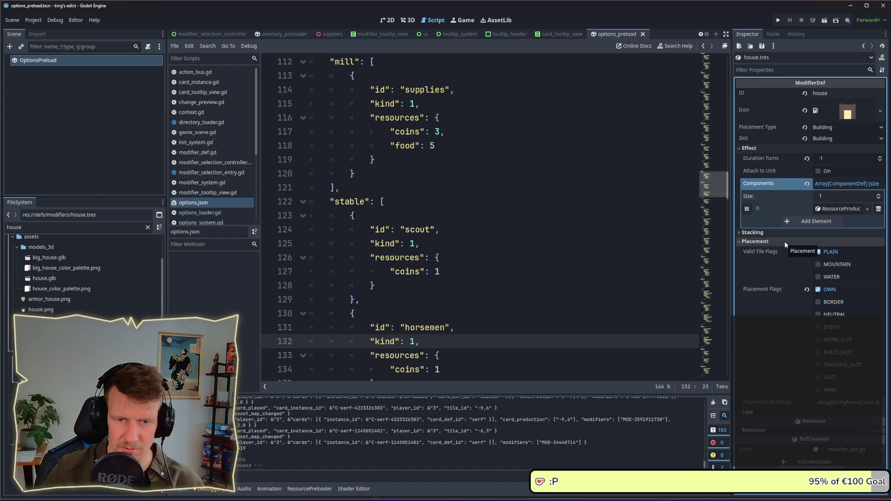
click(784, 241)
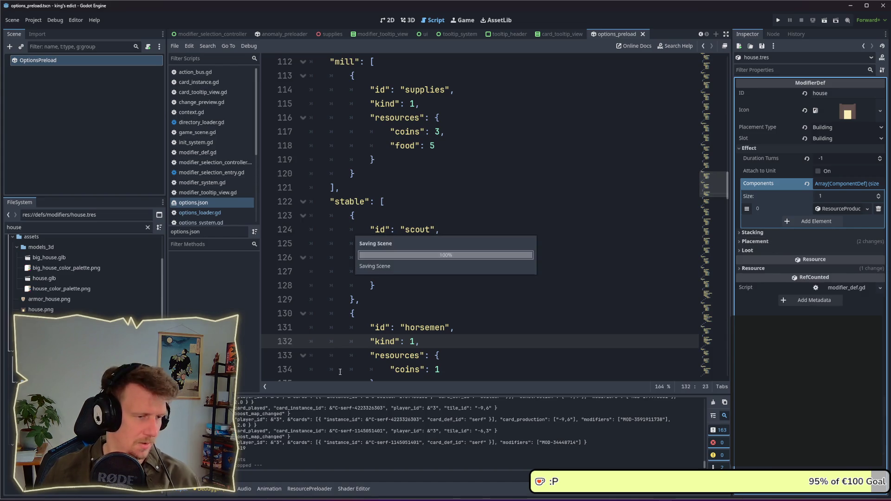
scroll(454, 292, up, 4)
- Paste a copy of the mill block below it, fix its indentation, and rename the key to 'house'
drag(342, 355, 295, 232)
key(ctrl+c)
click(354, 361)
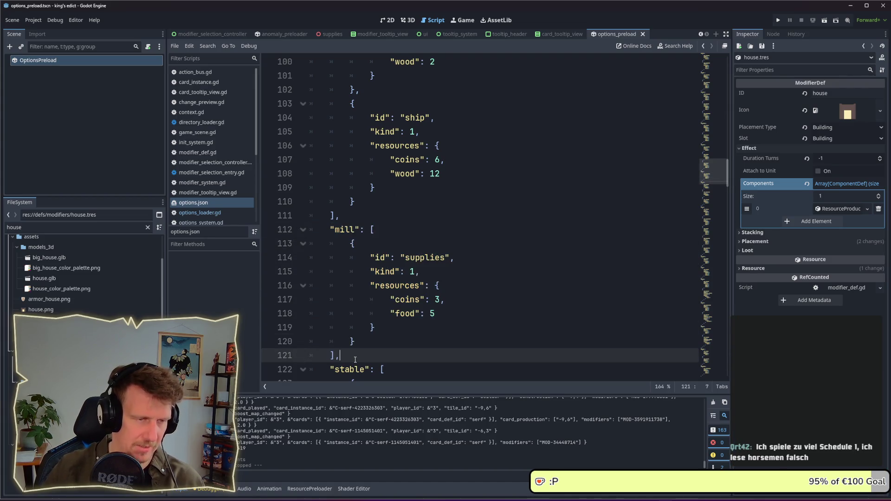
key(Return)
key(ctrl+v)
scroll(353, 209, down, 1)
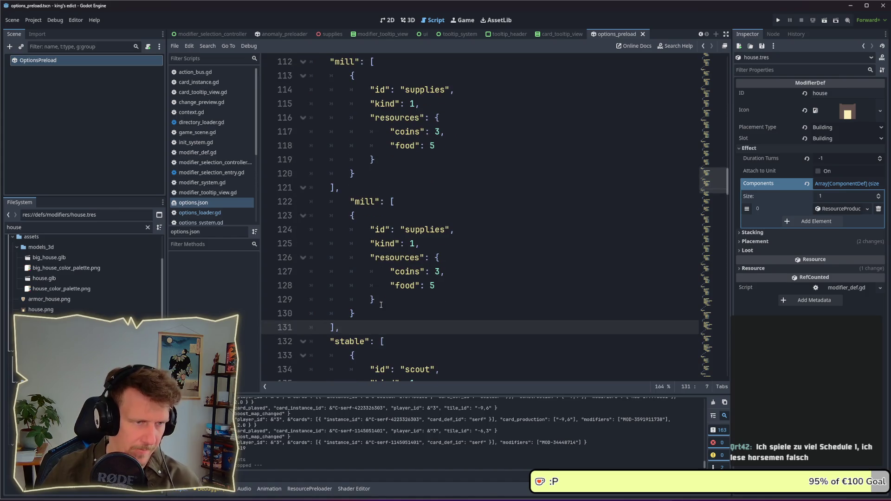
click(352, 207)
key(BackSpace)
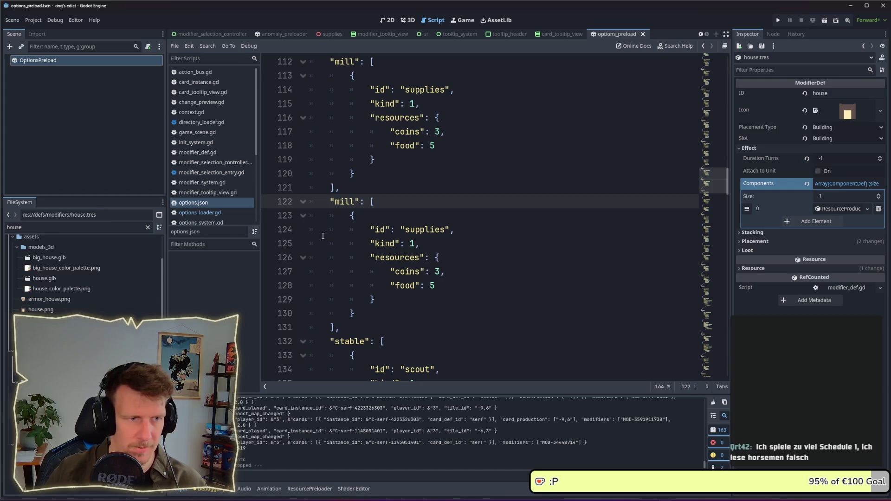
double_click(345, 201)
text(house)
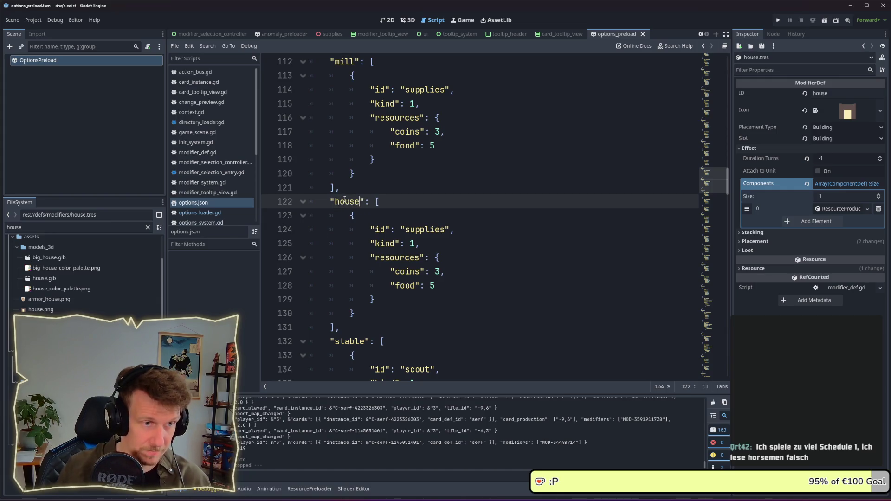
mouse_move(729, 181)
mouse_down()
mouse_move(734, 110)
mouse_move(737, 151)
mouse_move(737, 144)
mouse_move(731, 58)
mouse_move(735, 183)
mouse_up()
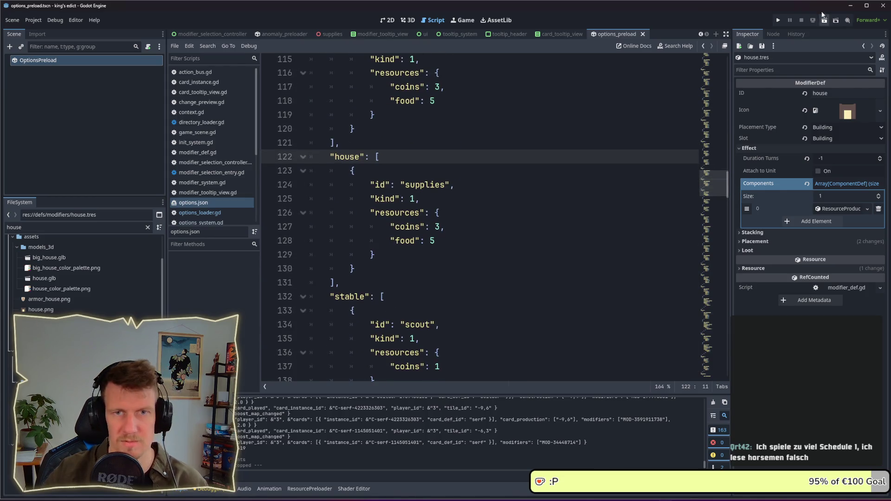
- Run the game, move its window left, and start a match from the red start position
click(780, 20)
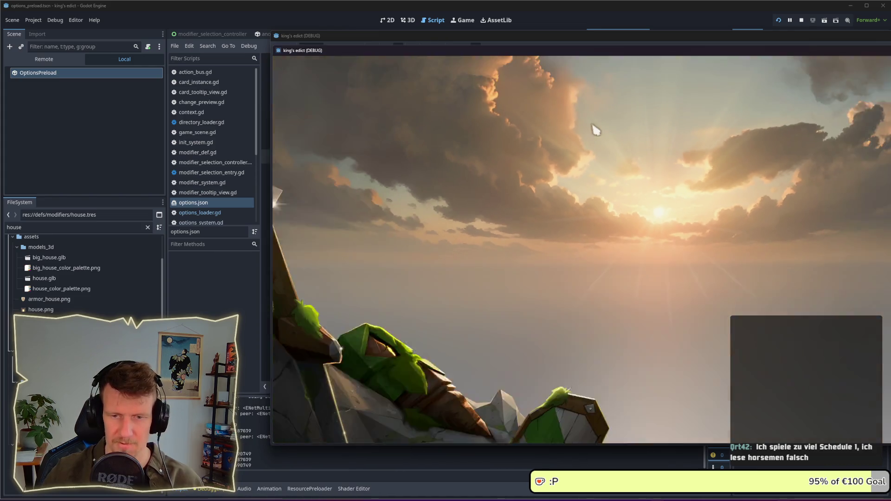
drag(562, 59, 456, 54)
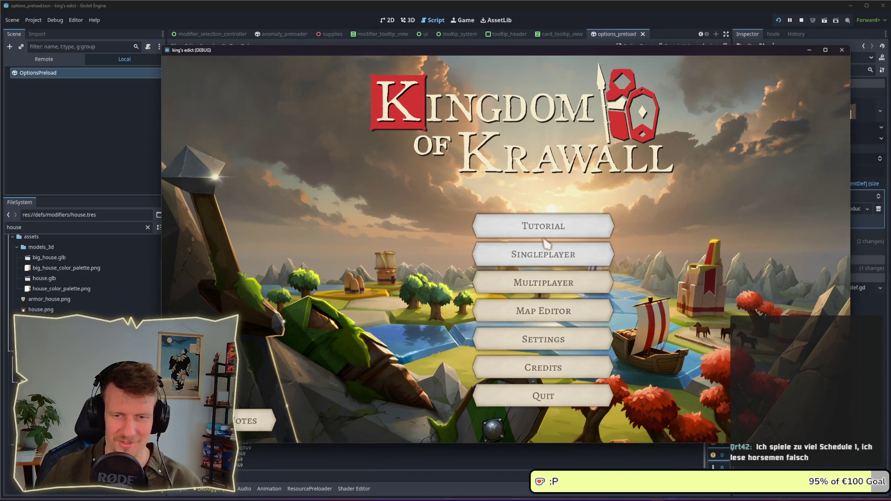
click(530, 282)
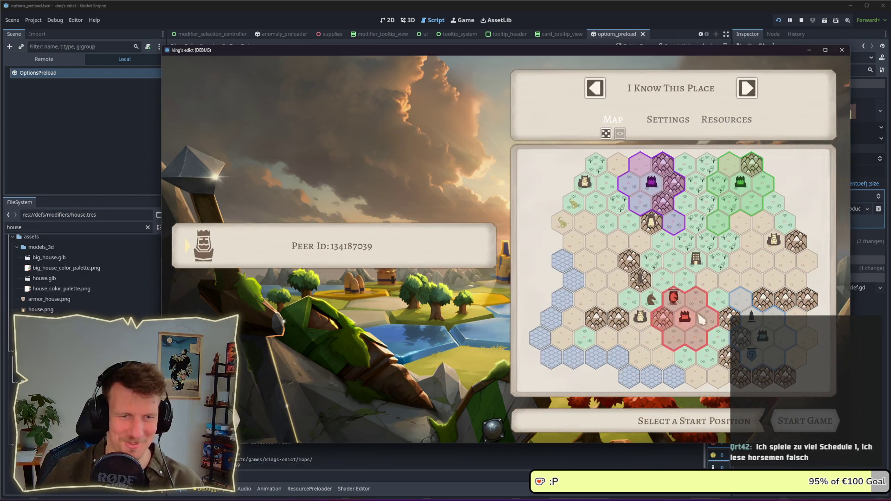
click(702, 321)
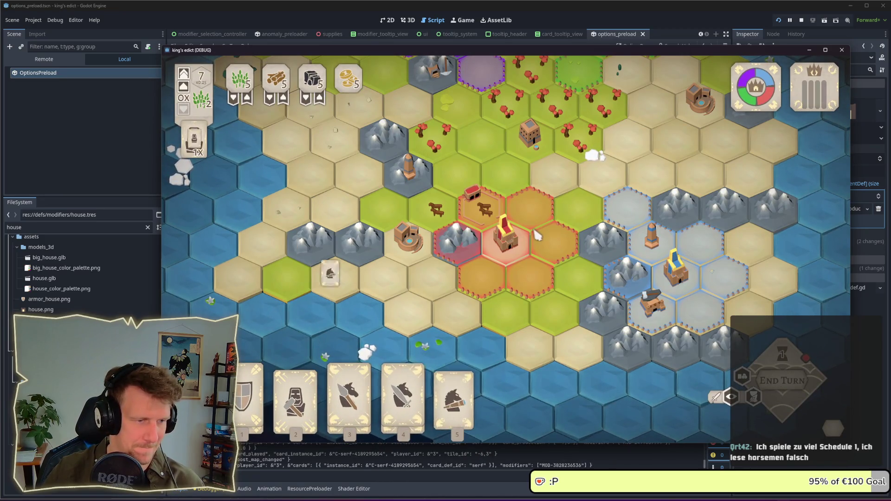
- Play the builder card on a hex by the castle and preview the statue card's placements
key(2)
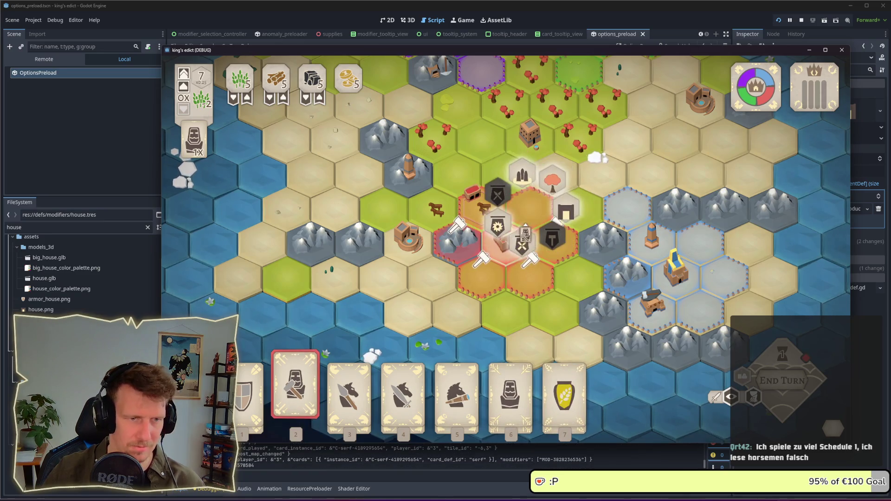
click(529, 207)
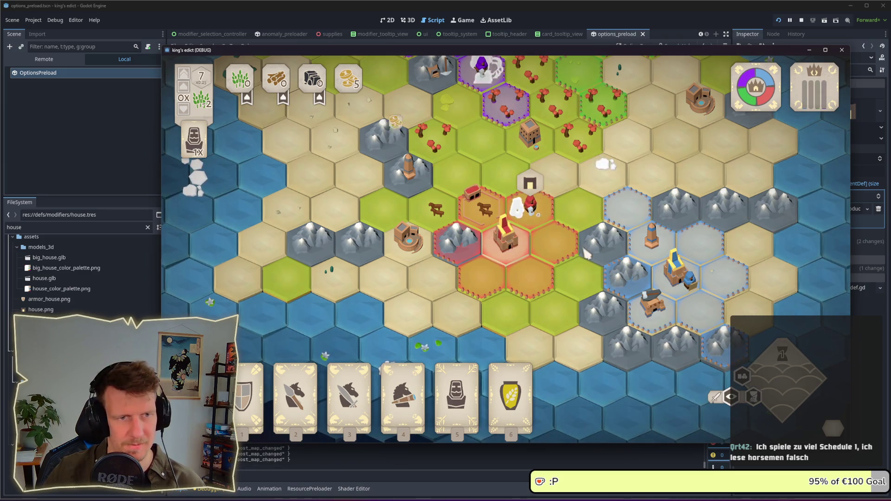
key(5)
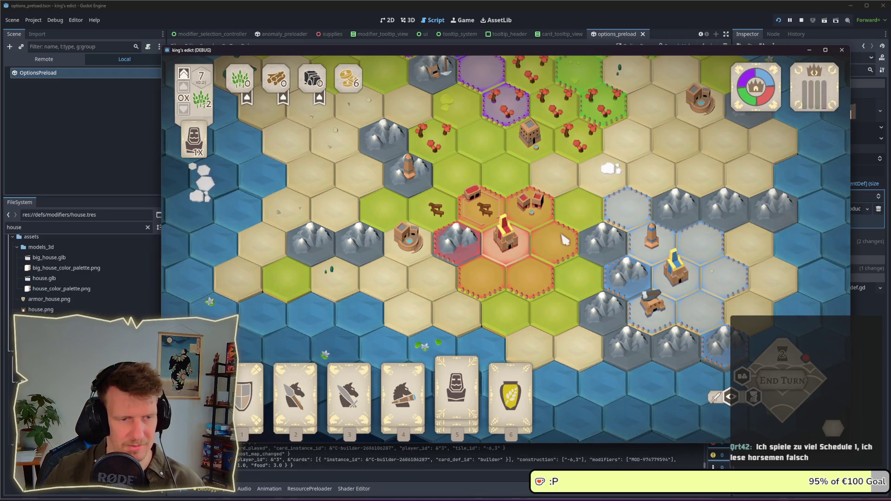
key(5)
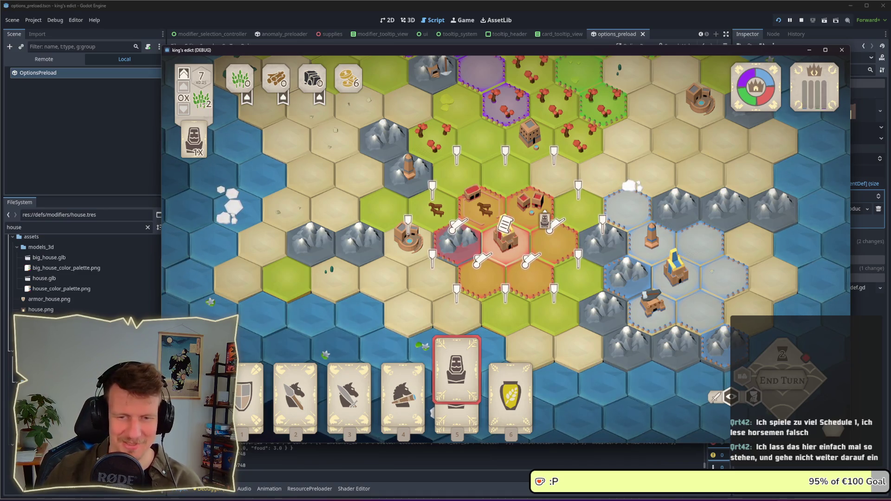
key(Escape)
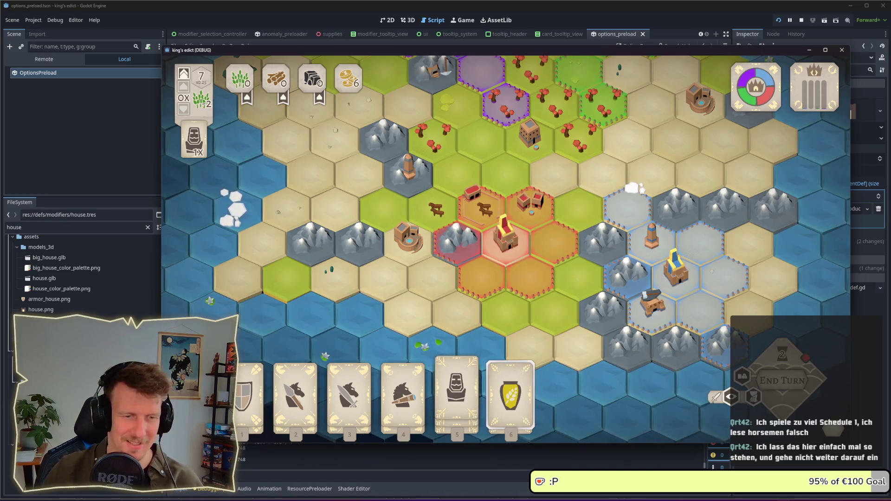
- Play the grain vase card onto the upper orange hex, then stop the game
key(6)
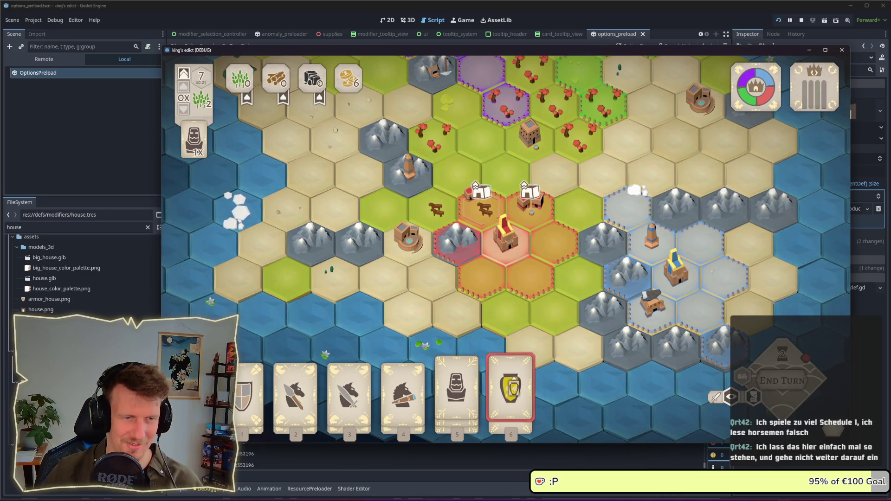
click(532, 204)
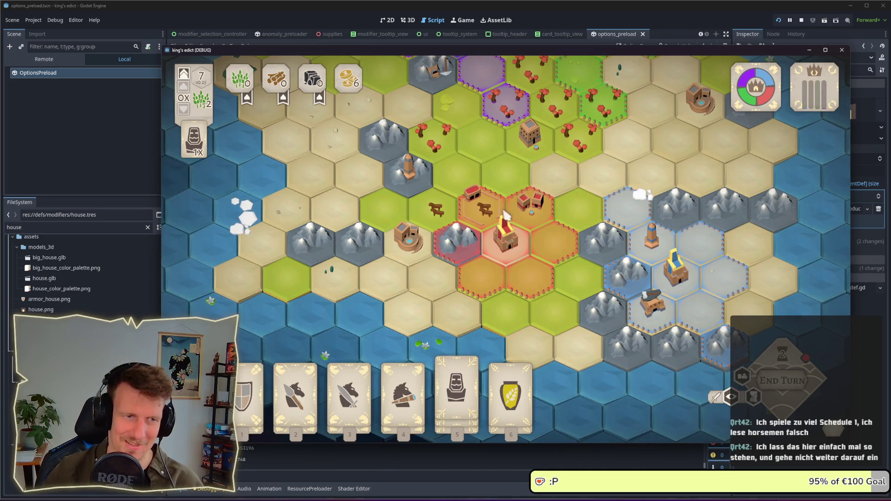
key(5)
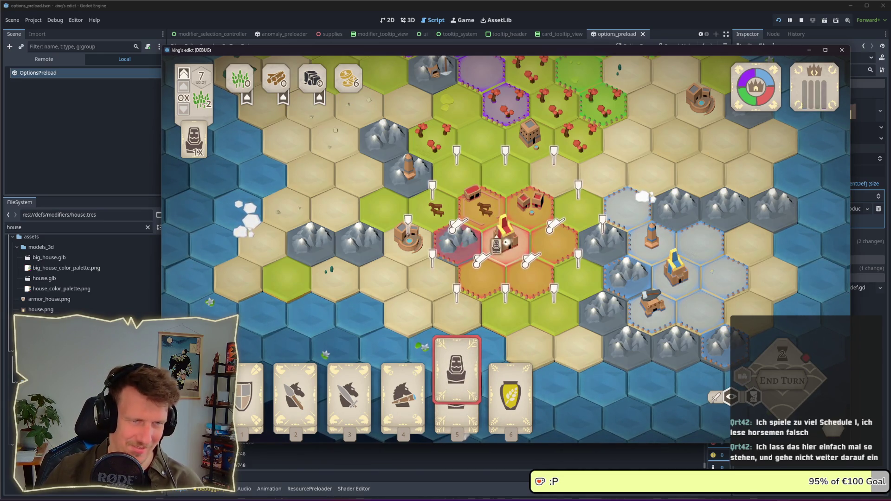
key(Escape)
mouse_move(808, 63)
click(802, 21)
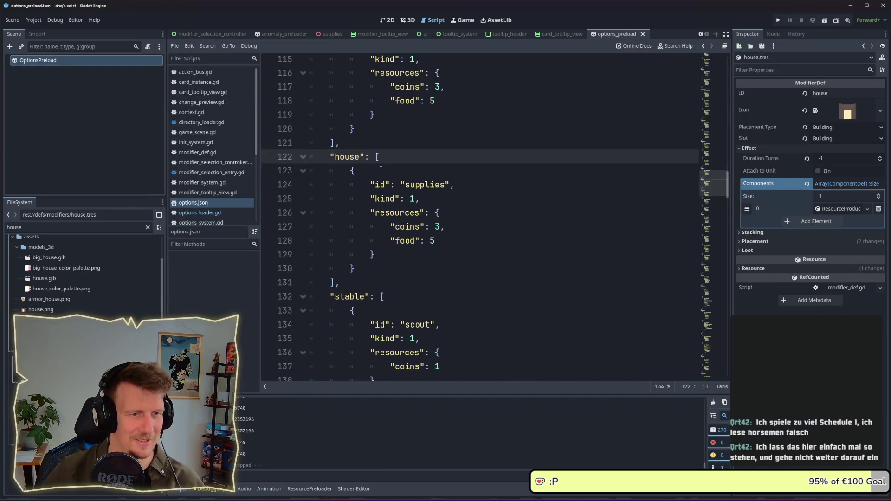
- Search options.json and then all project files for 'palace', enlarging the results panel
scroll(381, 164, up, 7)
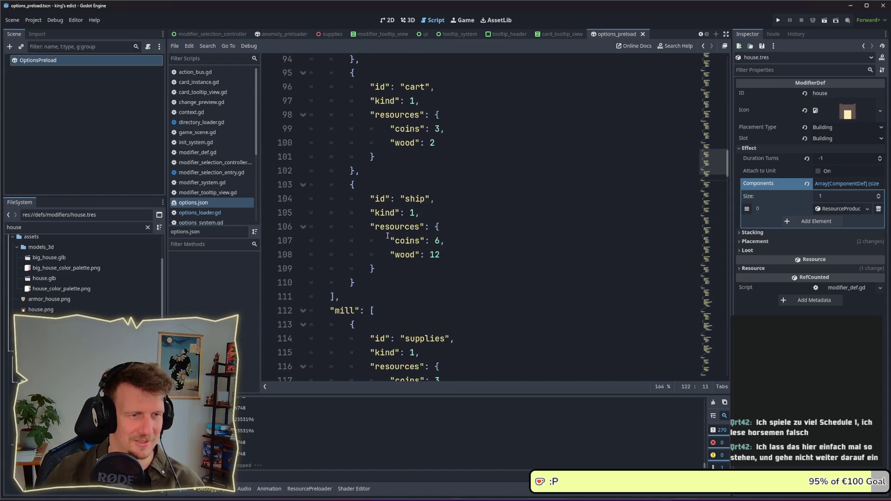
key(ctrl+f)
text(palacen)
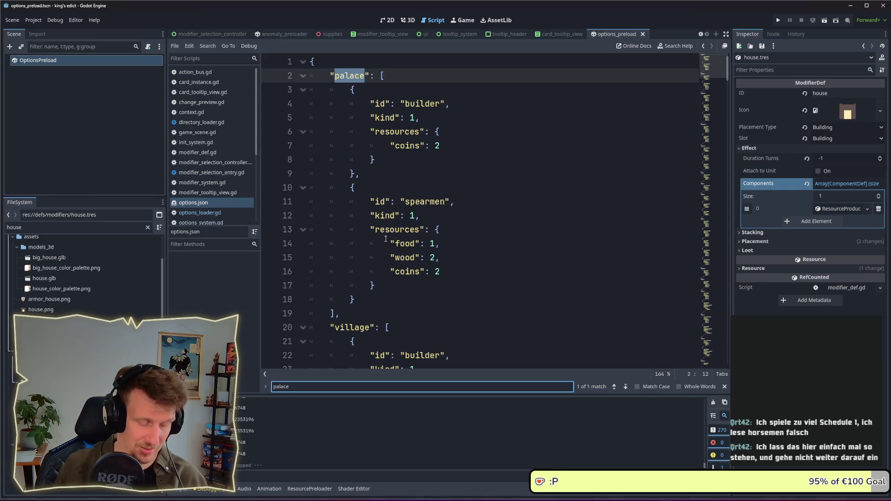
key(ctrl+shift+f)
text(pal)
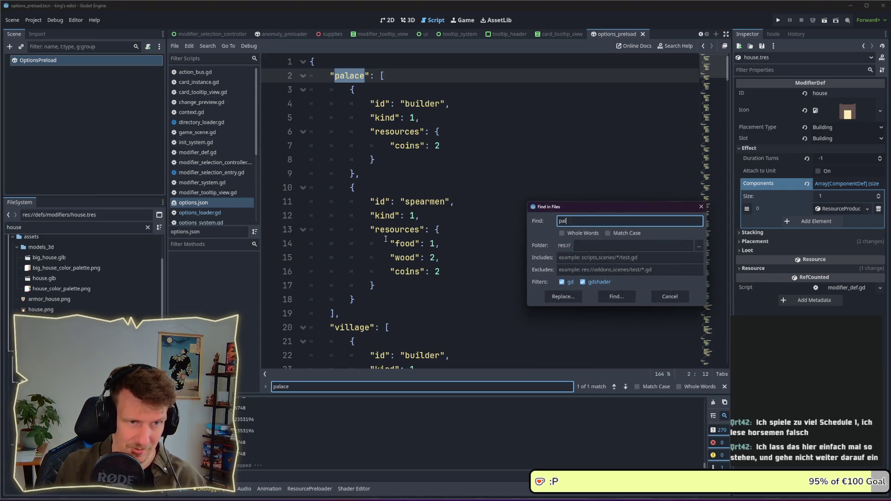
text(ace)
key(Return)
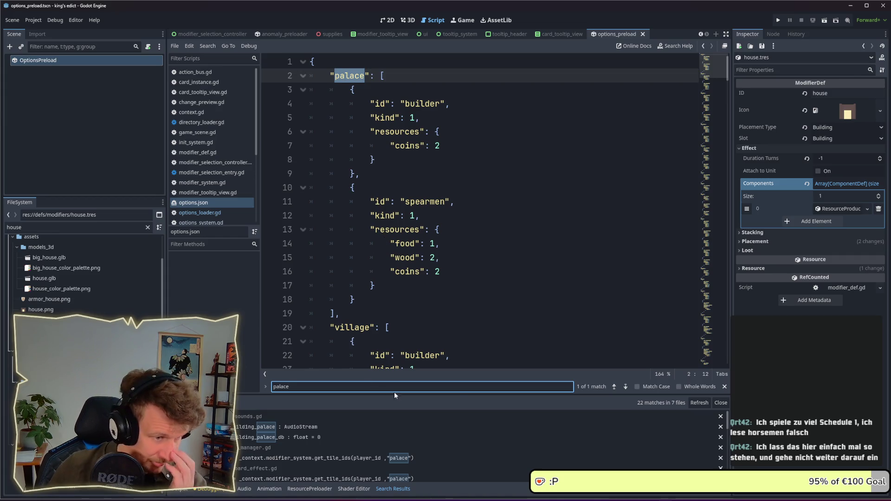
drag(441, 396, 453, 244)
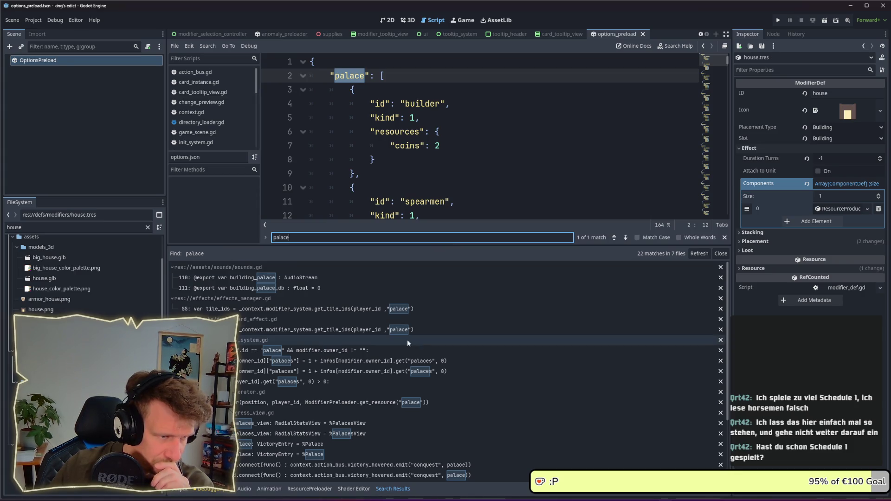
scroll(408, 342, down, 3)
scroll(408, 343, down, 2)
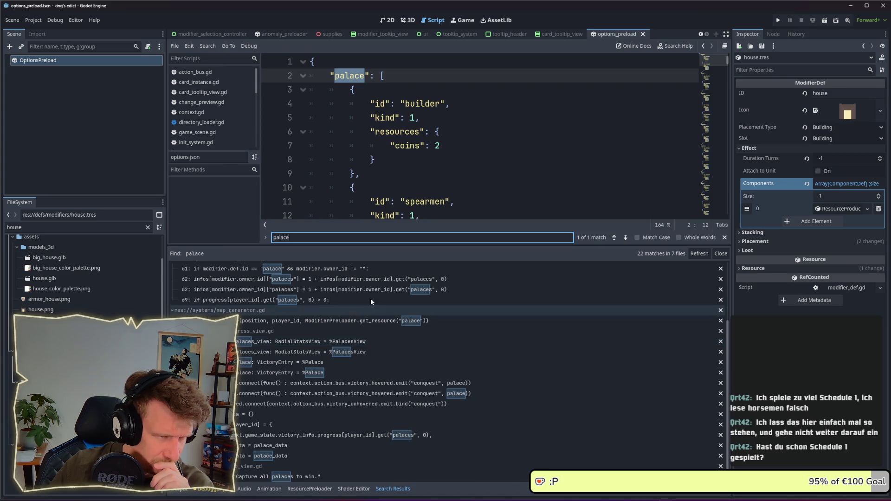
- Find 'barracks' in options.json and across the project, then give the code view more room
text(bar)
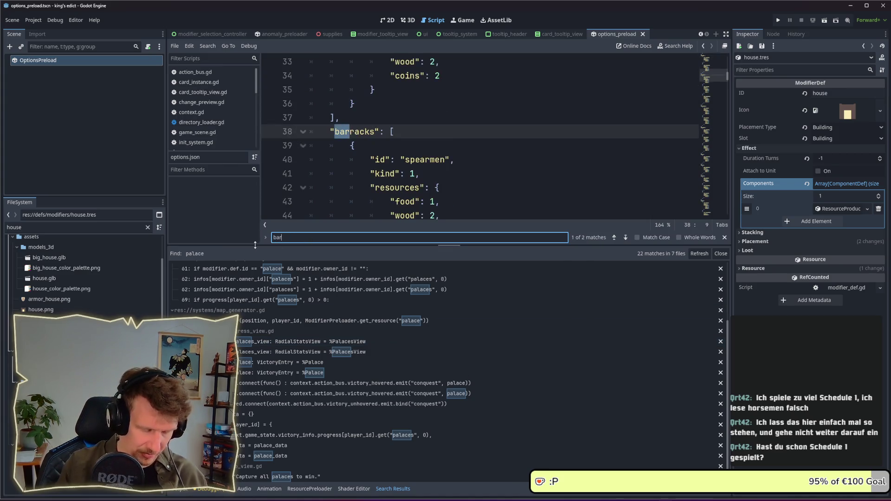
text(racks)
key(Return)
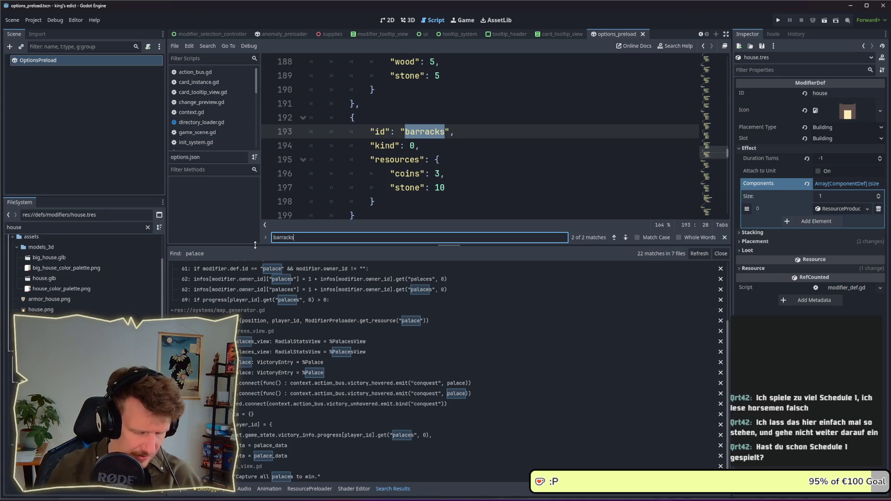
key(ctrl+shift+f)
text(barracks)
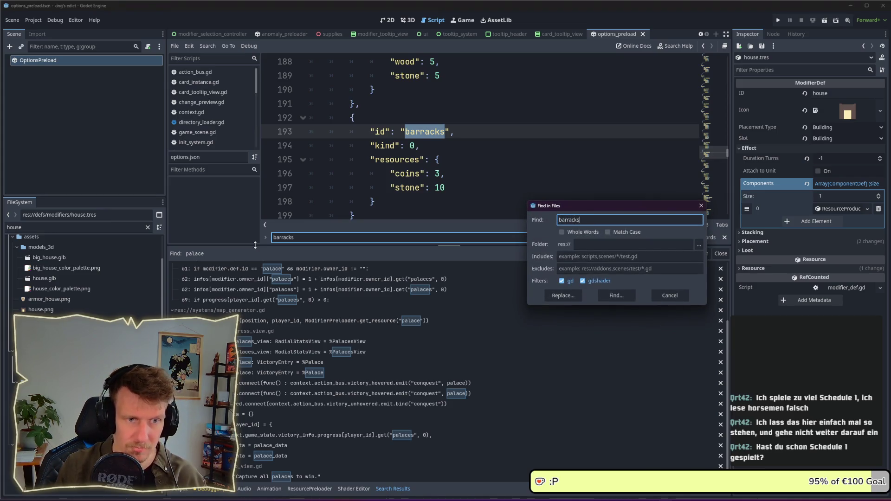
key(Return)
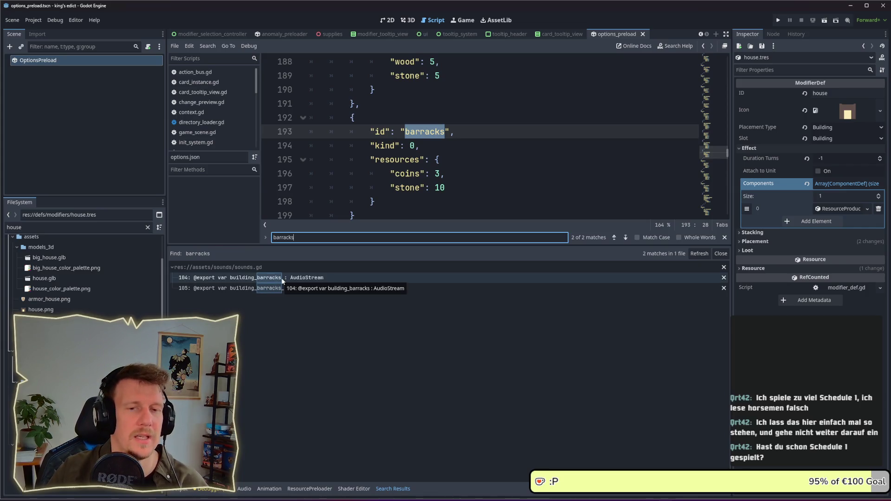
drag(461, 247, 461, 338)
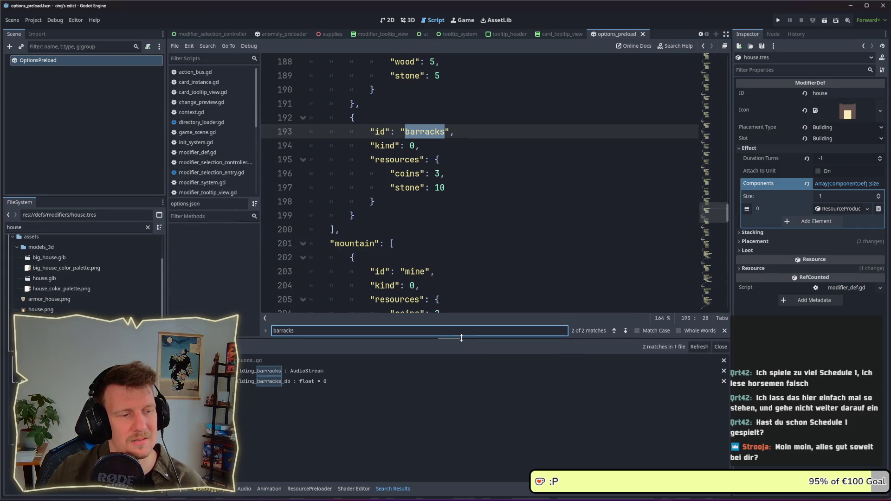
click(290, 371)
click(291, 378)
click(292, 374)
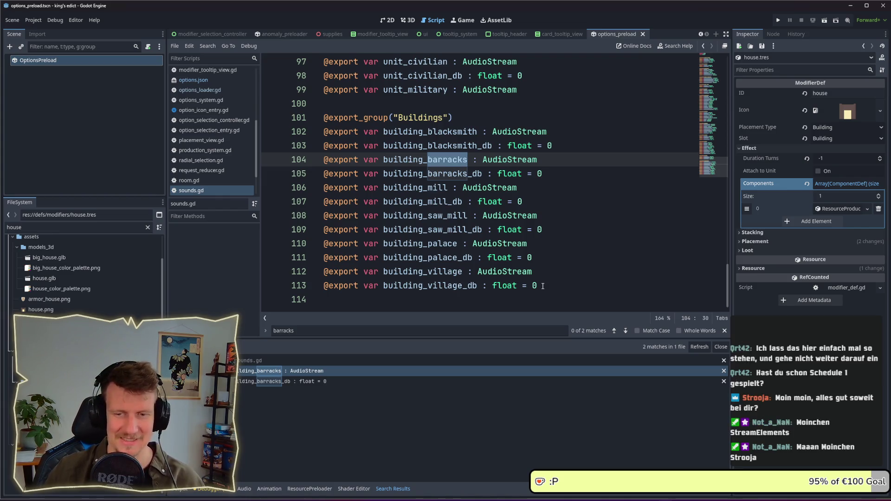
click(543, 183)
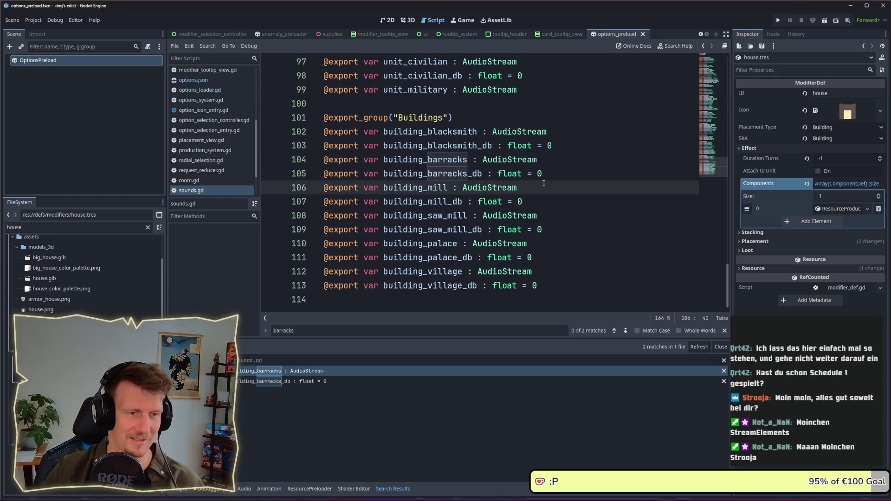
click(207, 114)
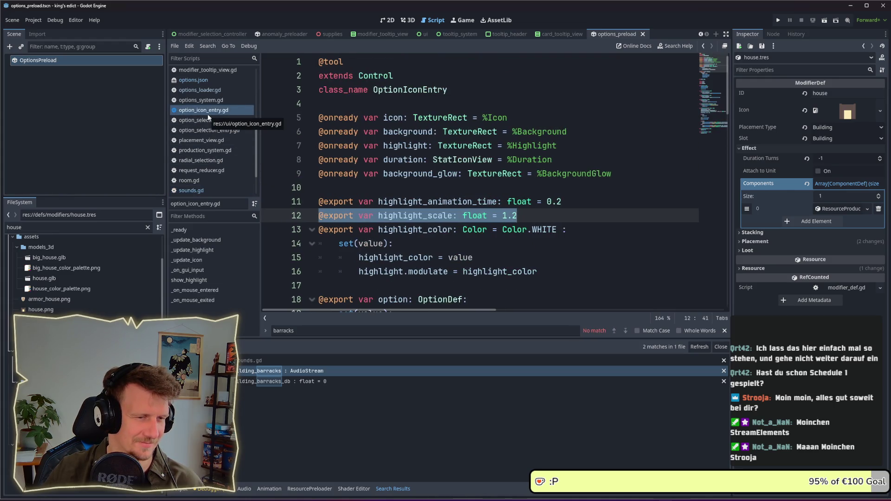
click(206, 88)
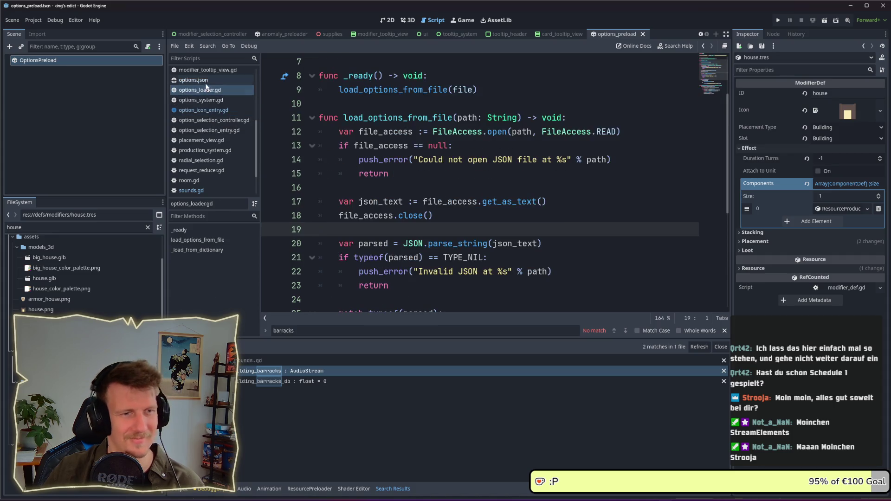
click(206, 81)
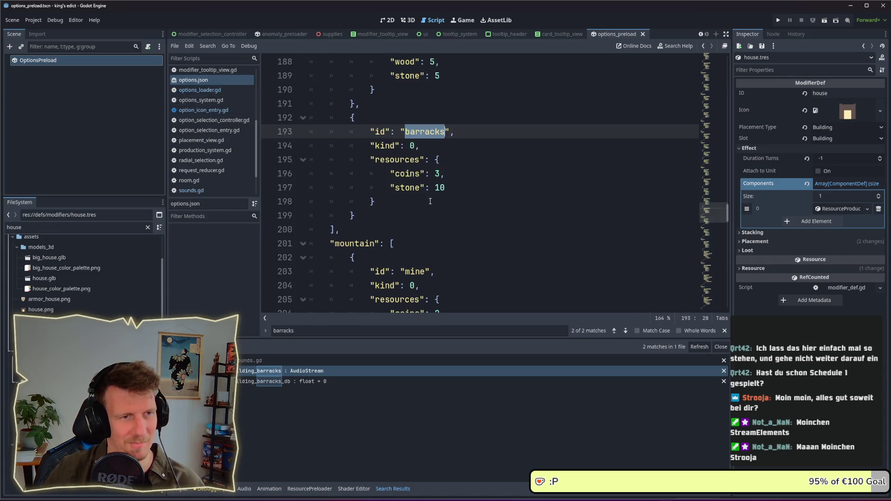
scroll(431, 202, down, 9)
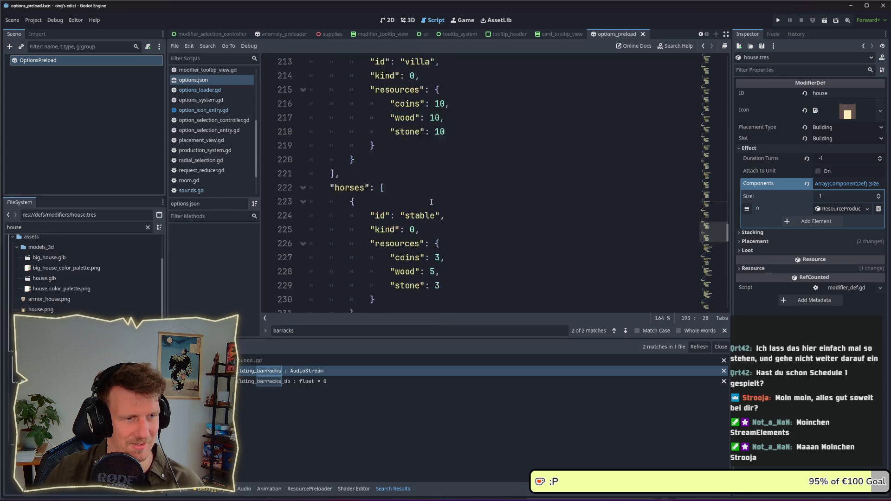
scroll(431, 202, down, 5)
scroll(431, 202, up, 11)
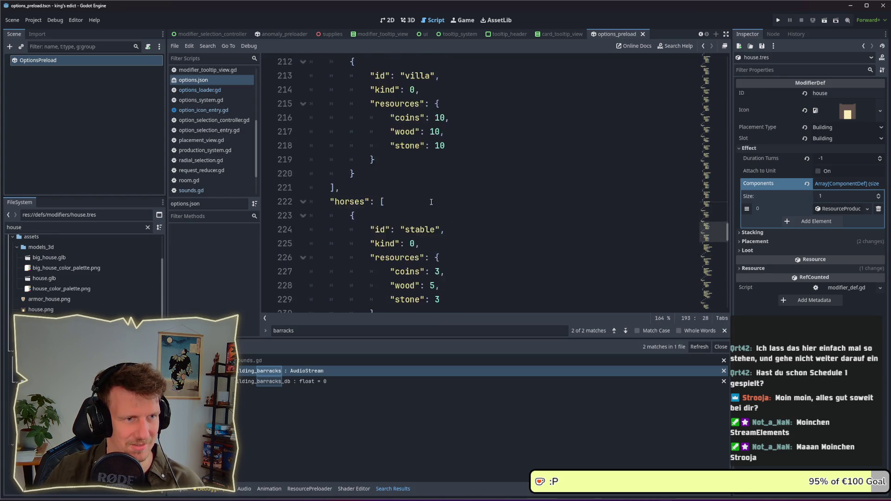
scroll(432, 202, down, 5)
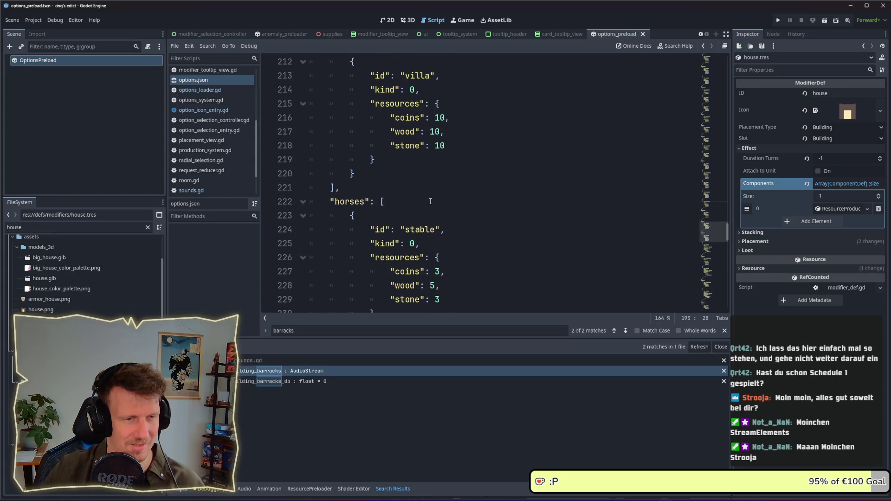
scroll(437, 202, down, 1)
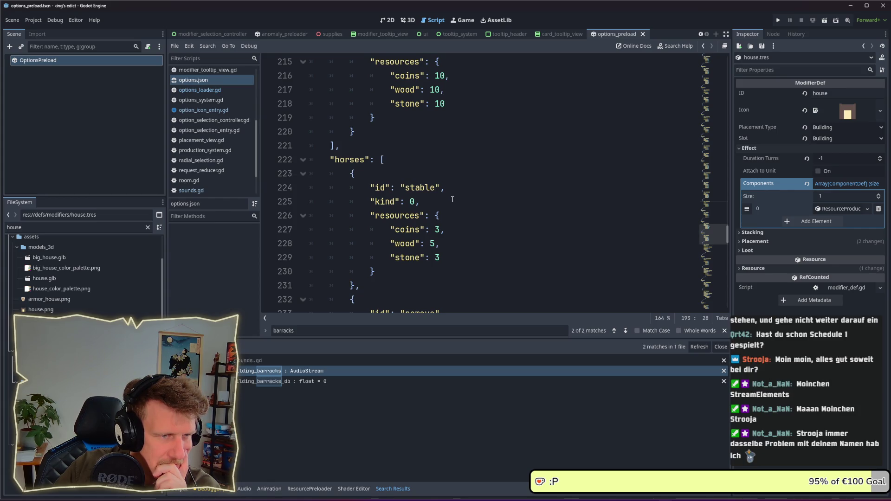
scroll(453, 200, down, 1)
scroll(452, 200, down, 3)
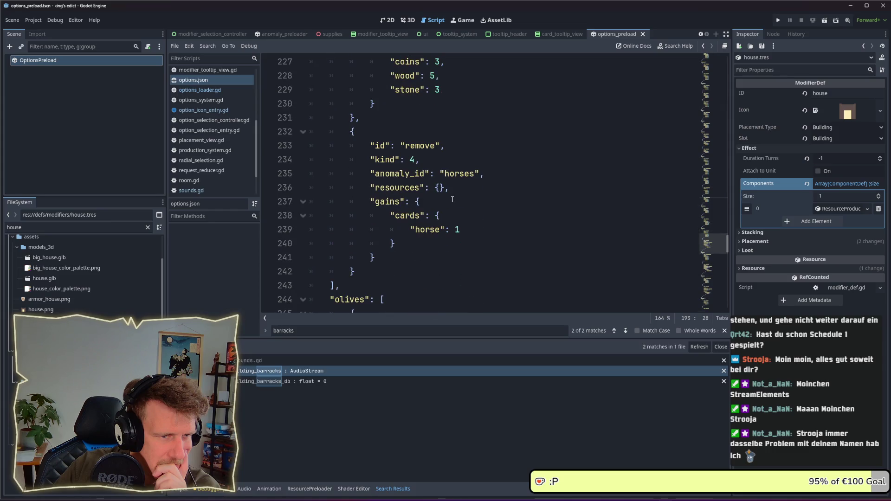
scroll(452, 200, up, 12)
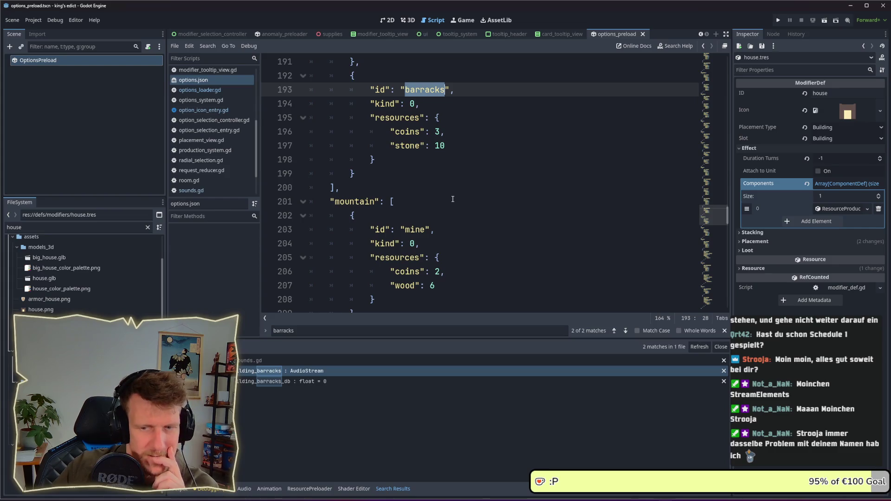
scroll(453, 199, up, 1)
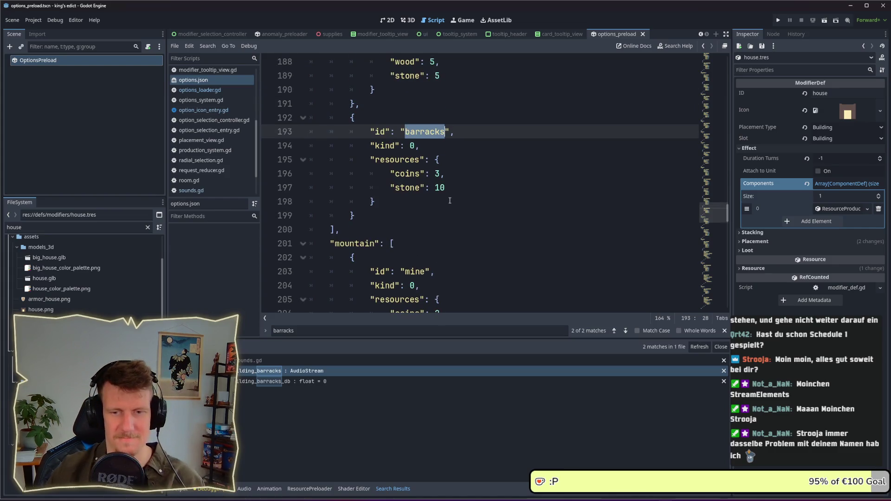
scroll(446, 208, down, 1)
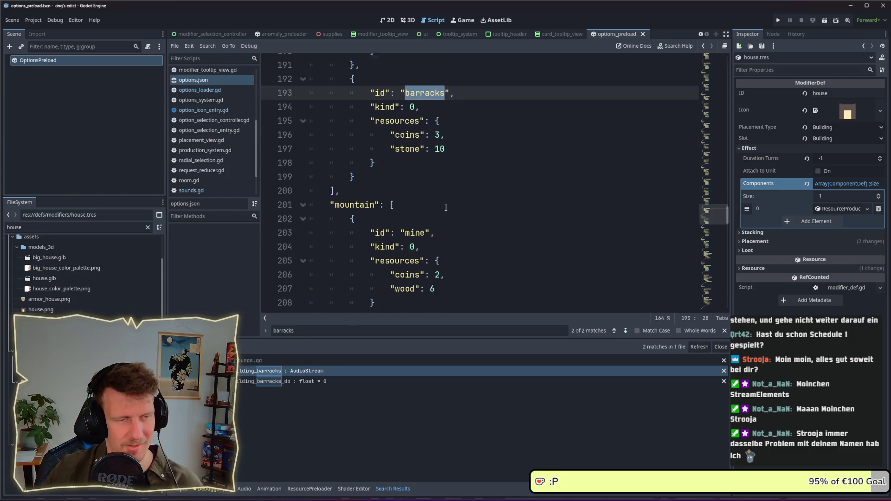
scroll(446, 208, up, 3)
scroll(446, 207, up, 3)
scroll(424, 183, down, 8)
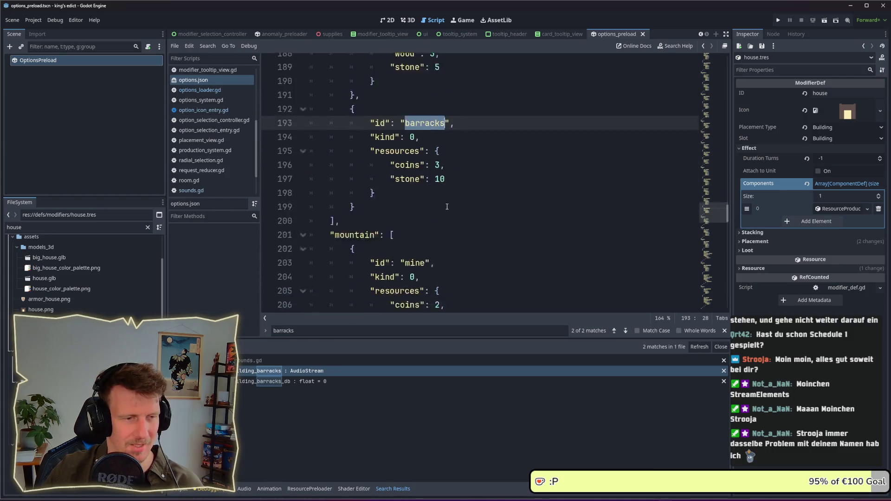
scroll(424, 184, down, 10)
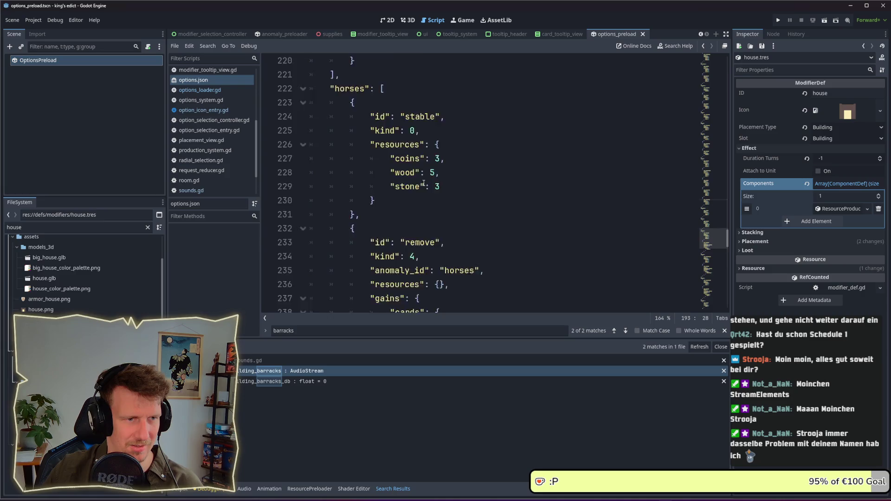
scroll(424, 183, up, 2)
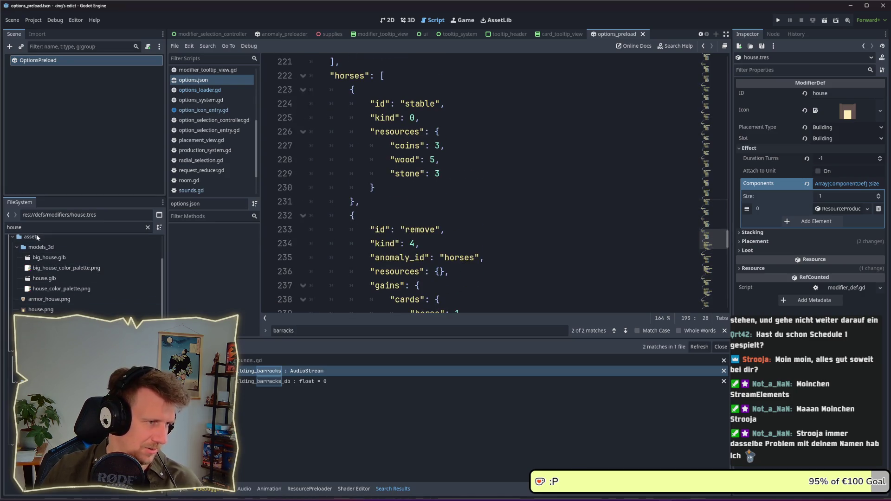
- Filter for 'barracks', open its card definition, then its modifier definition with Stacking expanded
double_click(13, 227)
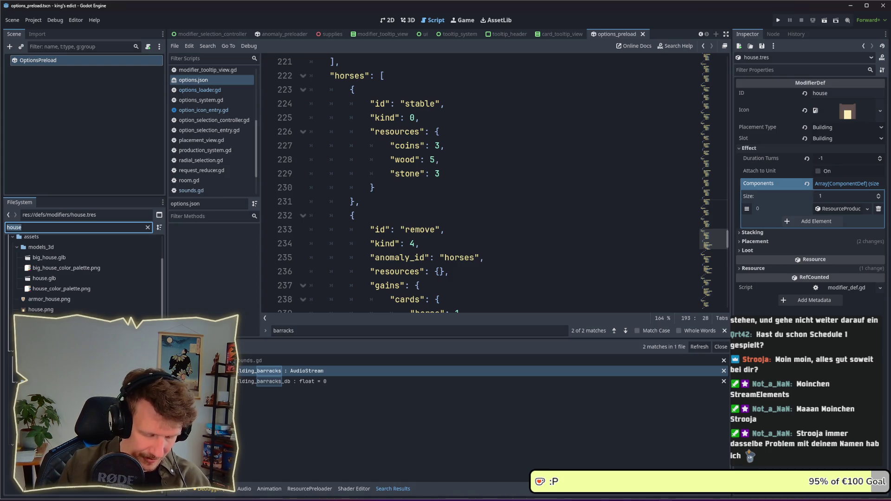
text(barracks)
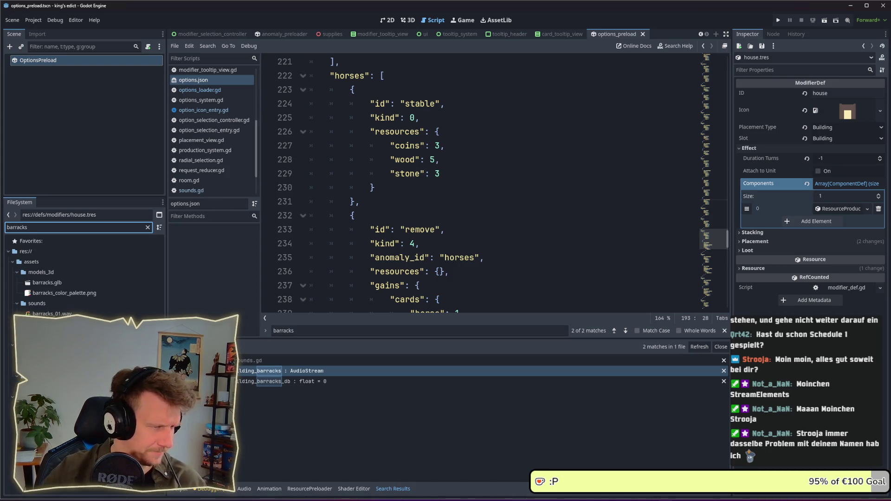
key(Return)
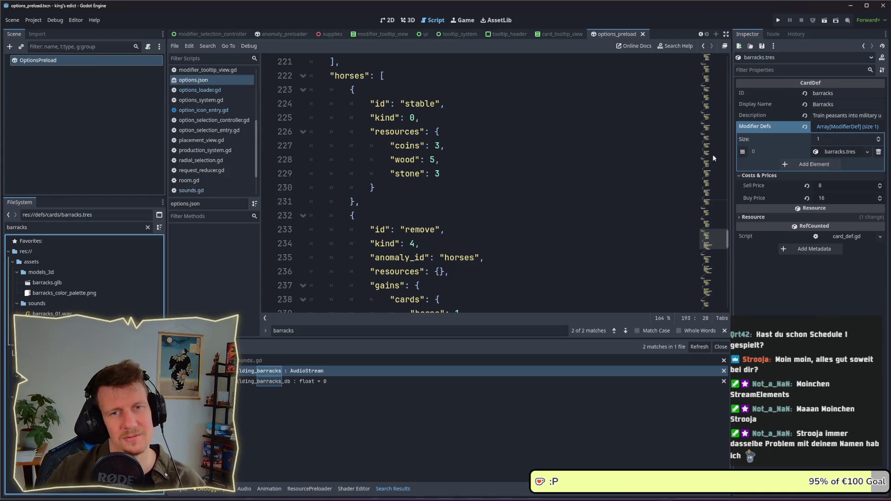
click(840, 152)
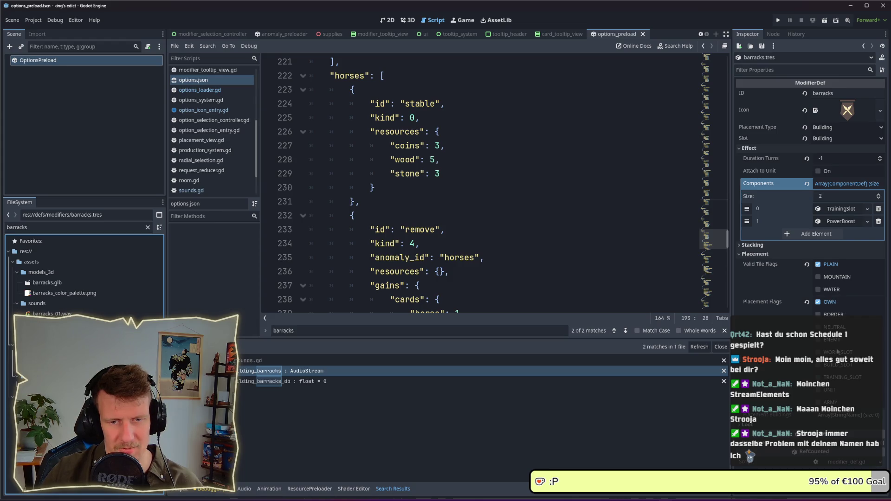
click(771, 246)
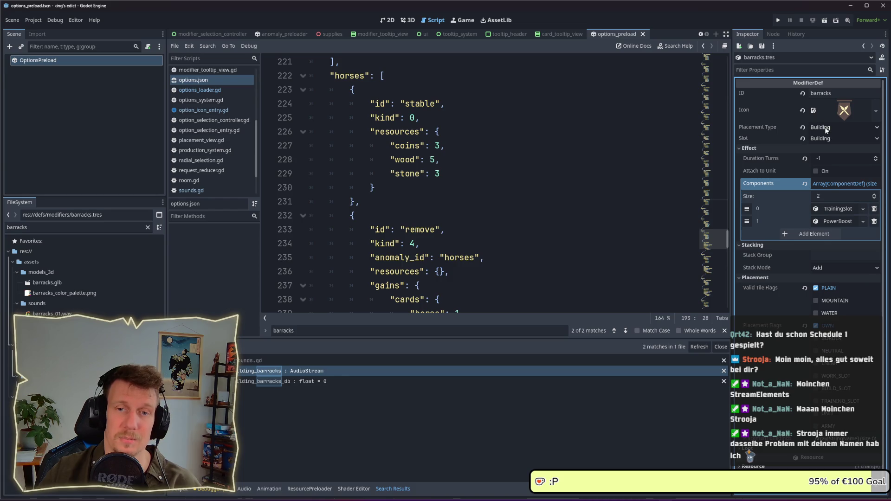
- Filter for 'stable', open stable.tres, and inspect its CardProduction component and placement flags
click(28, 227)
text(stable)
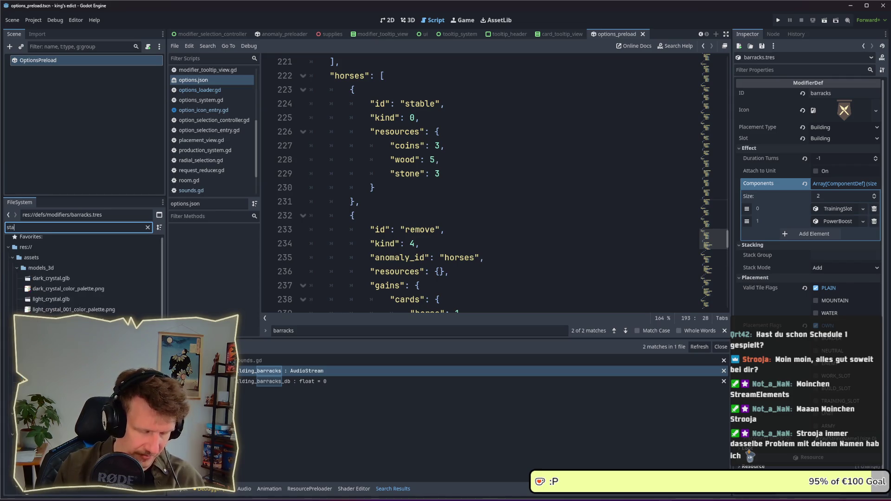
key(Return)
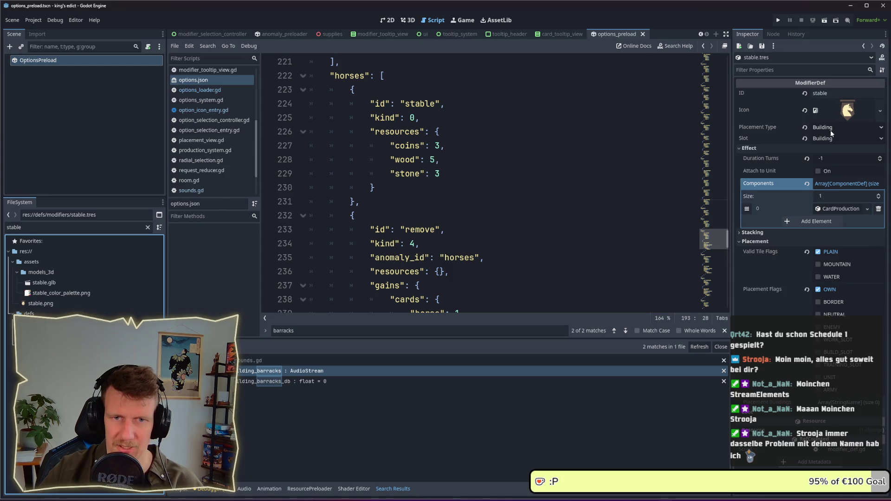
click(839, 208)
click(839, 209)
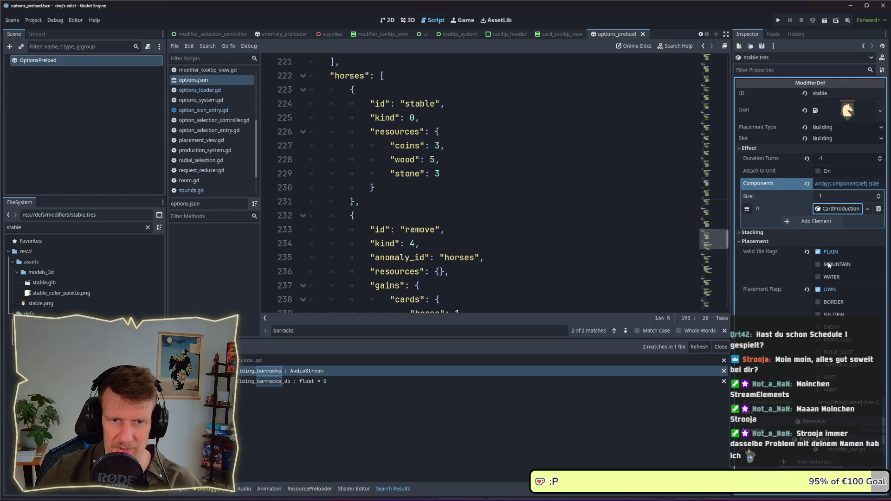
click(826, 404)
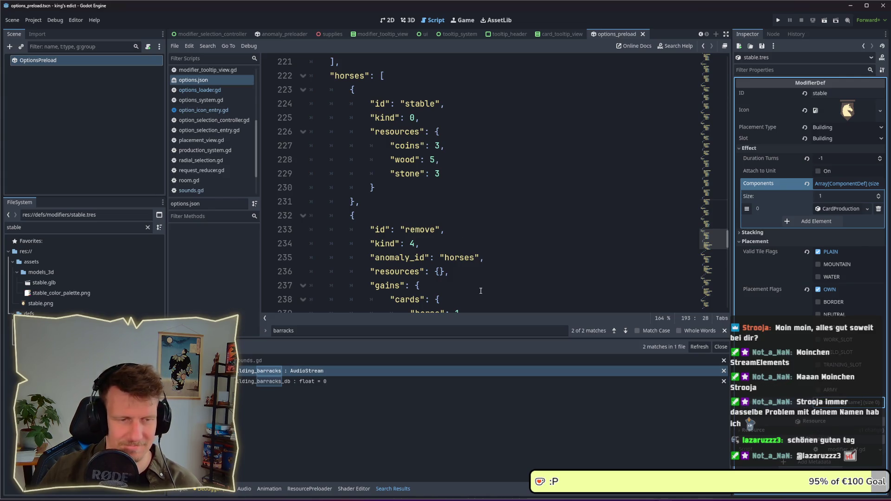
- Save the project and delete the house entry block from options.json
scroll(481, 290, down, 8)
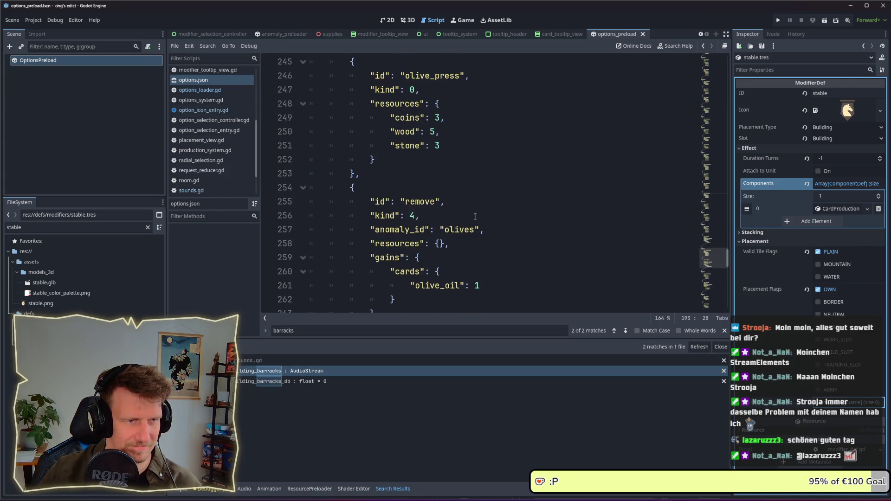
scroll(475, 217, down, 2)
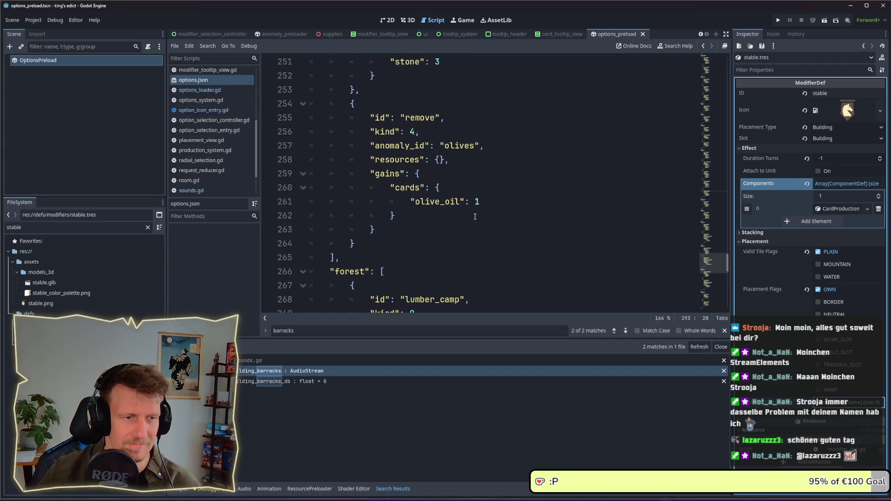
scroll(474, 217, up, 16)
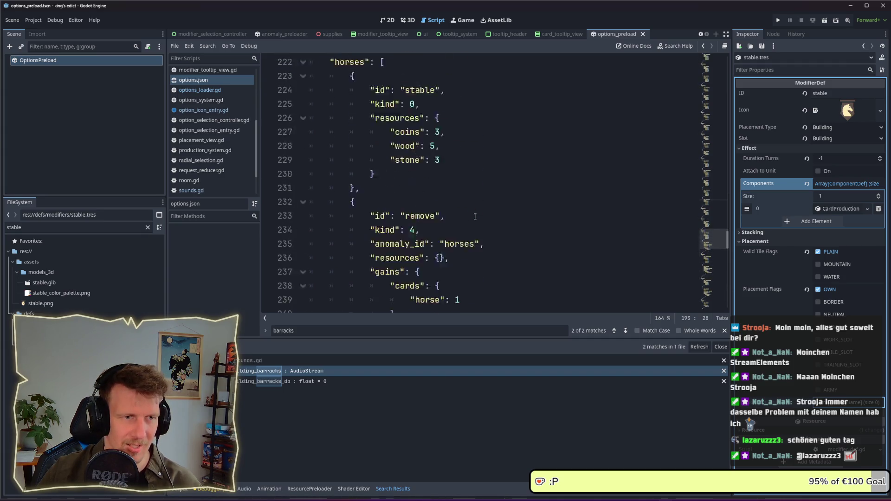
key(ctrl+s)
scroll(327, 255, down, 6)
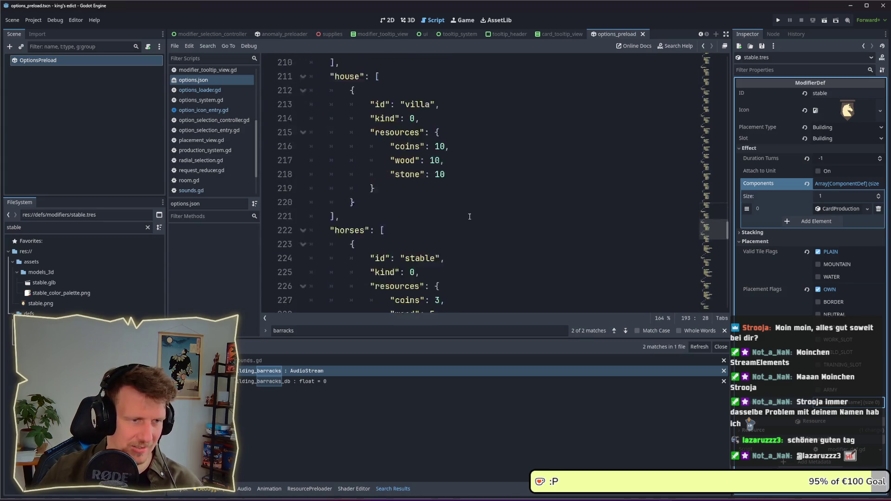
drag(340, 271, 341, 117)
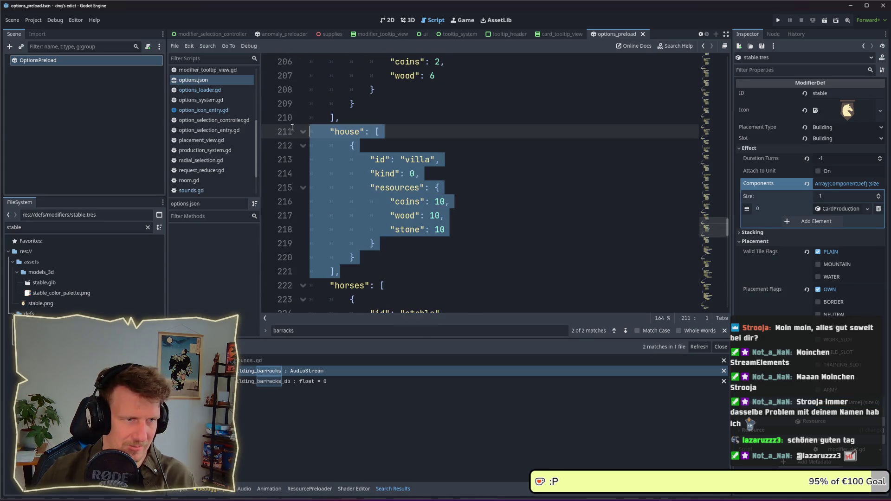
key(BackSpace)
- Copy the scout entry from the stable list
scroll(386, 159, up, 3)
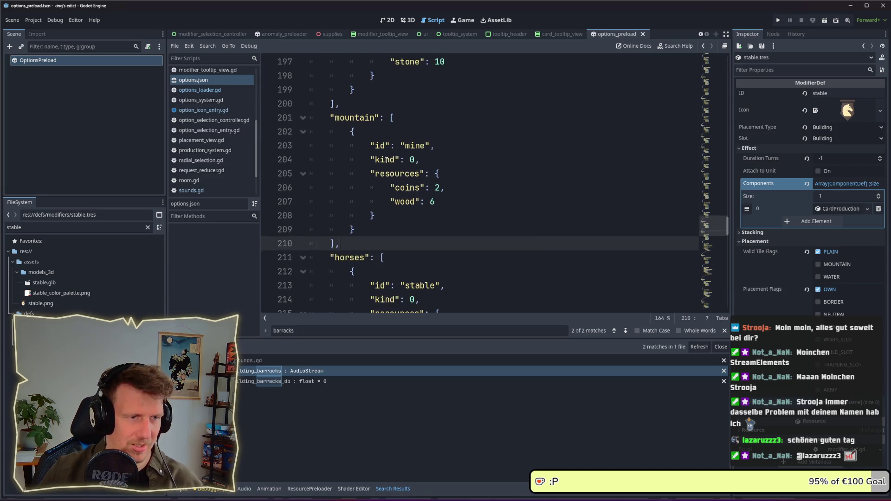
scroll(384, 185, down, 3)
scroll(388, 167, up, 13)
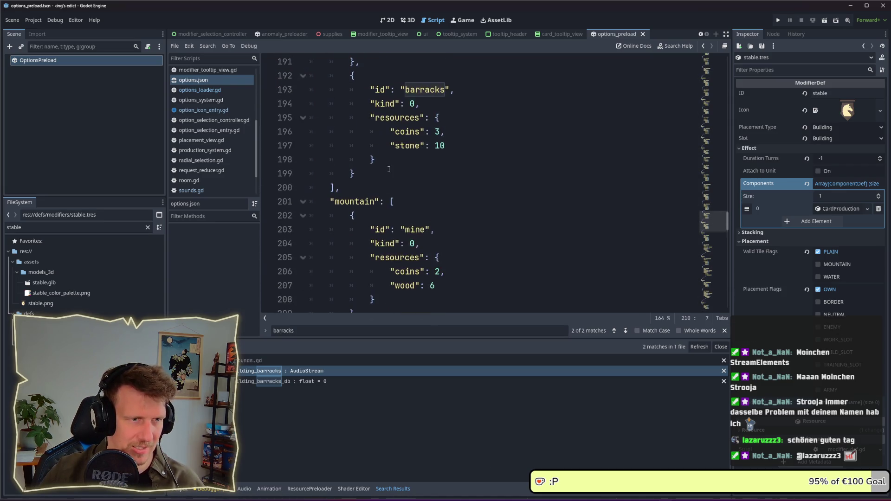
scroll(389, 169, up, 12)
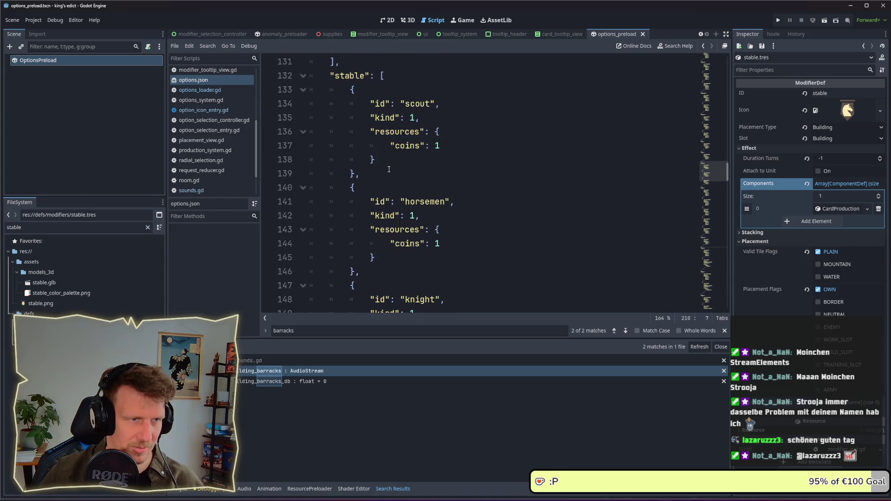
scroll(390, 169, down, 4)
scroll(408, 170, up, 4)
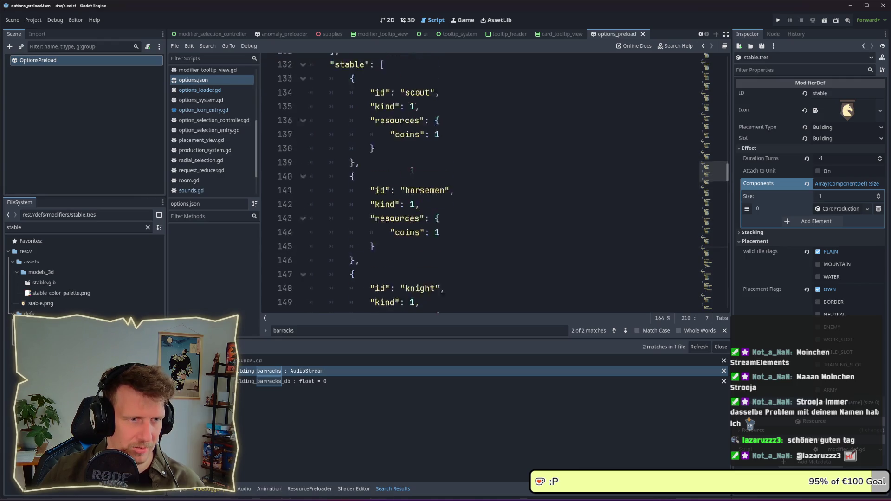
mouse_move(353, 174)
mouse_down()
mouse_move(329, 90)
mouse_move(349, 89)
mouse_up()
key(ctrl+c)
- Paste the scout entry into the palace list after spearmen, then relaunch the game
scroll(397, 136, up, 18)
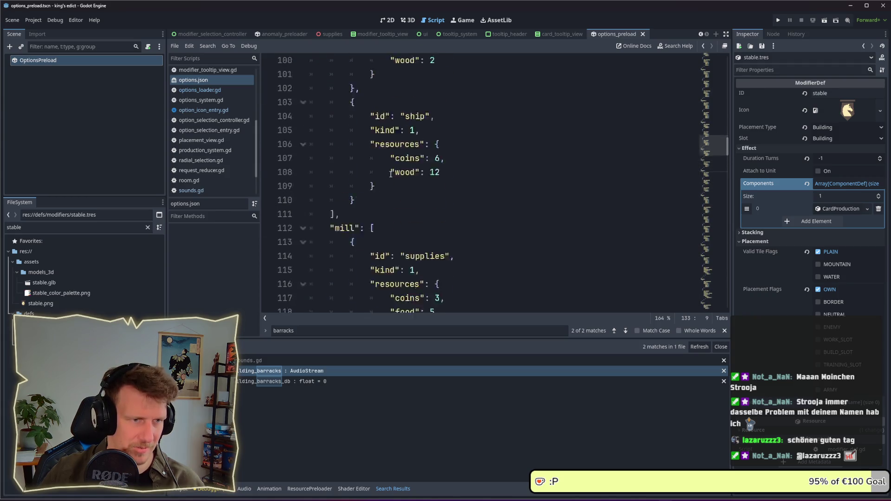
scroll(698, 82, up, 20)
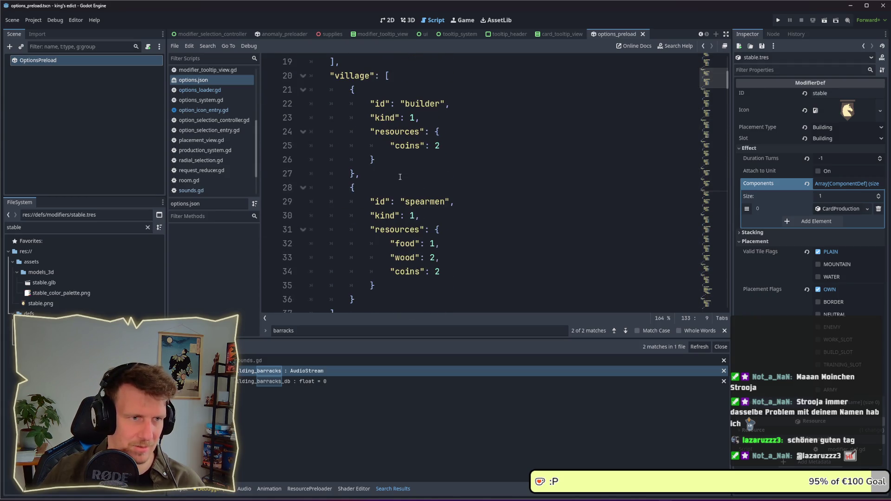
click(371, 285)
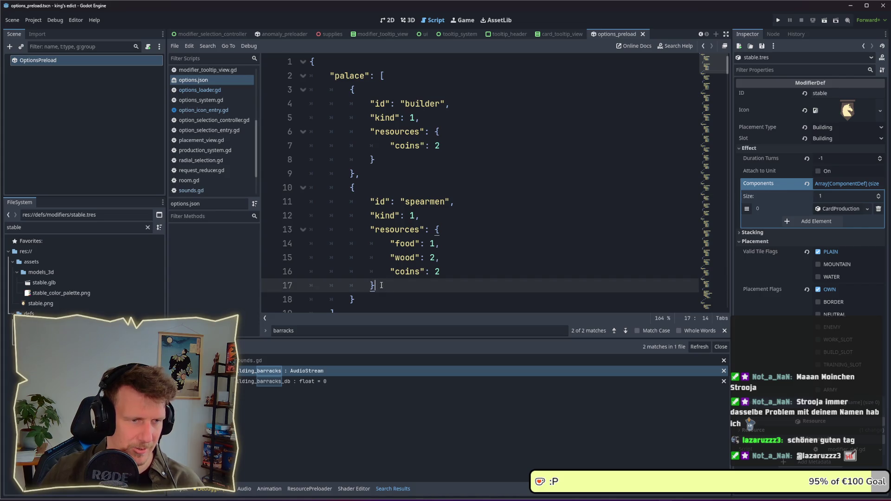
scroll(372, 286, down, 2)
click(368, 216)
text(,)
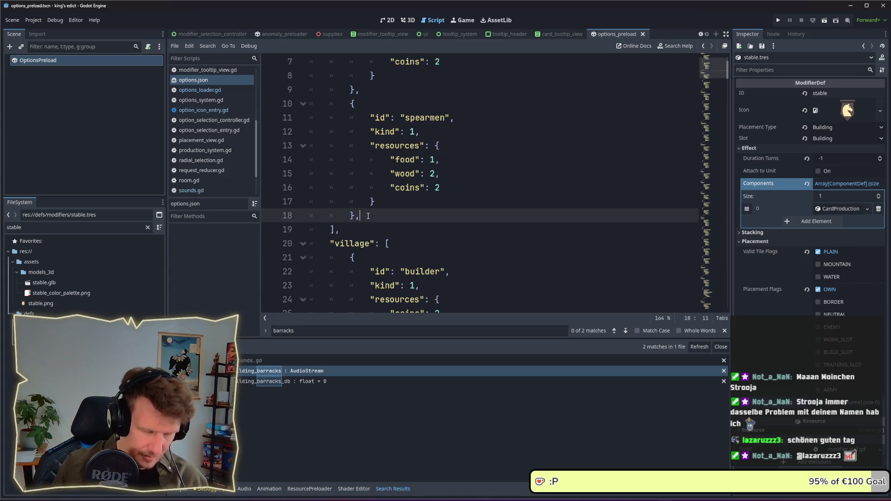
key(Return)
key(ctrl+v)
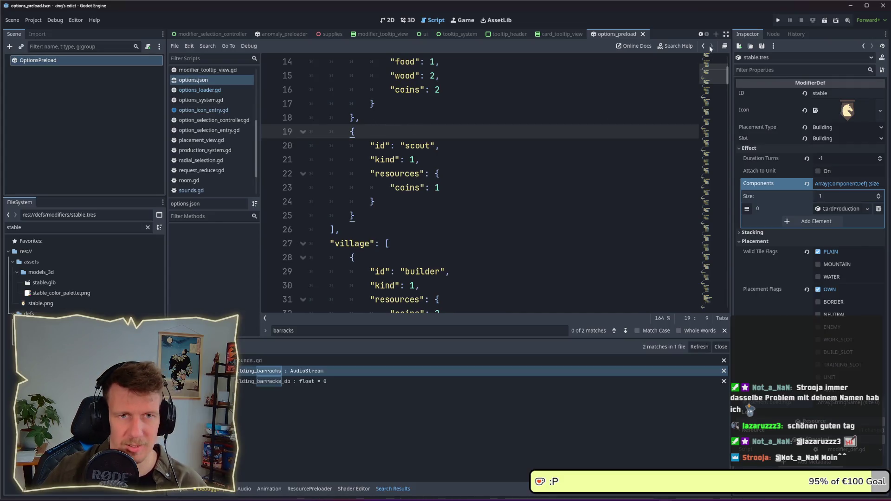
click(778, 20)
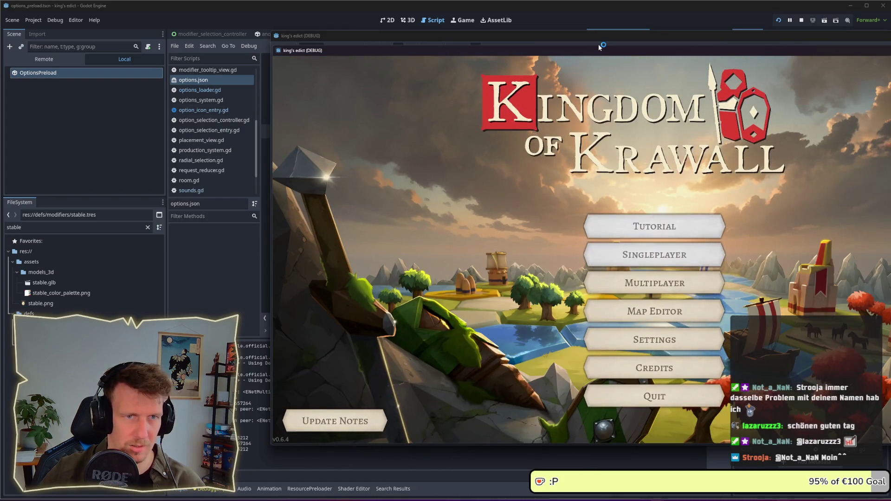
- Create a multiplayer game from the red start hex and inspect the palace's Scout card
drag(600, 48, 467, 50)
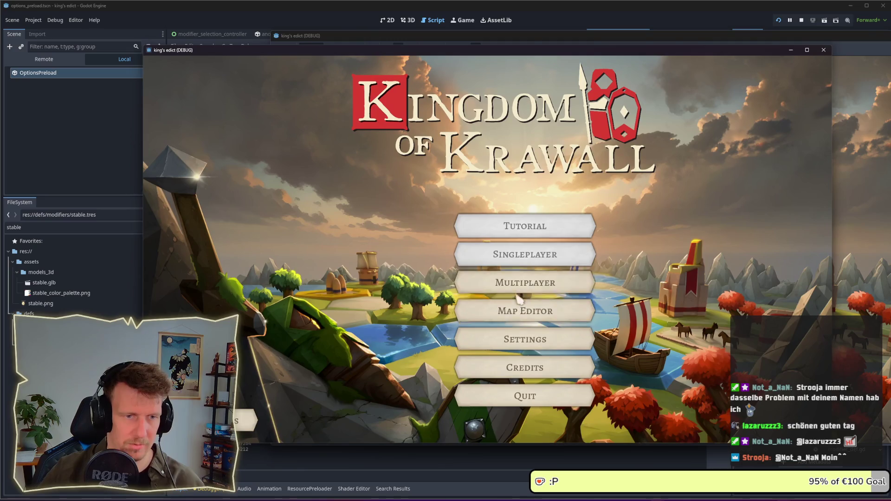
click(525, 282)
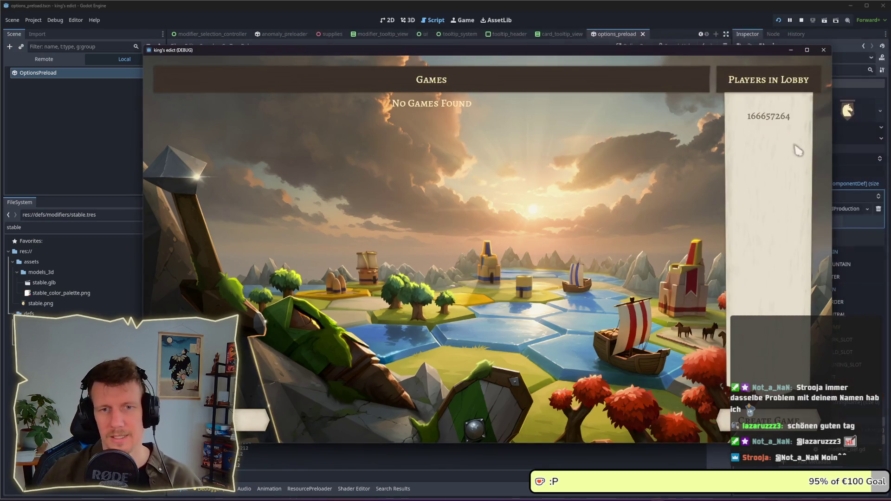
click(769, 421)
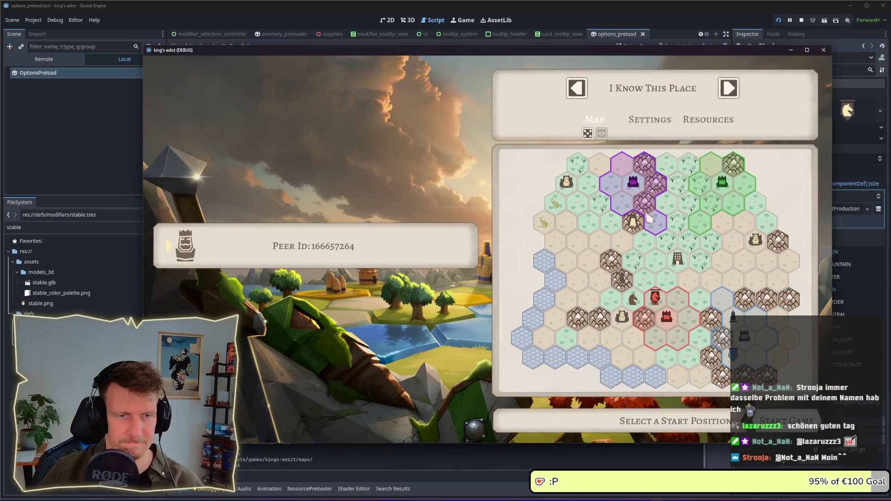
click(666, 341)
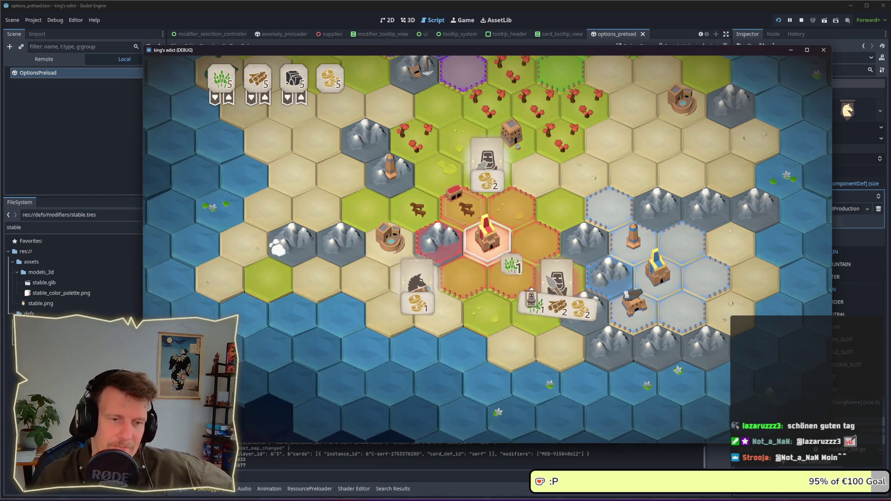
mouse_move(557, 281)
mouse_move(500, 186)
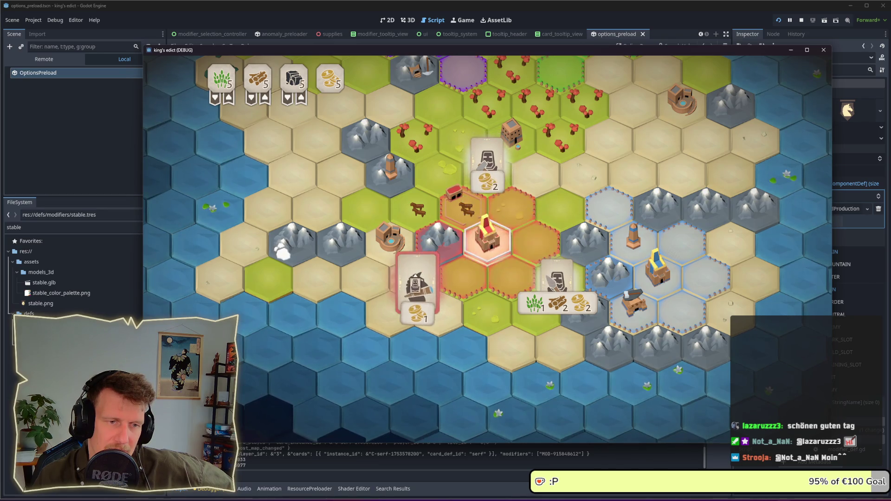
mouse_move(420, 285)
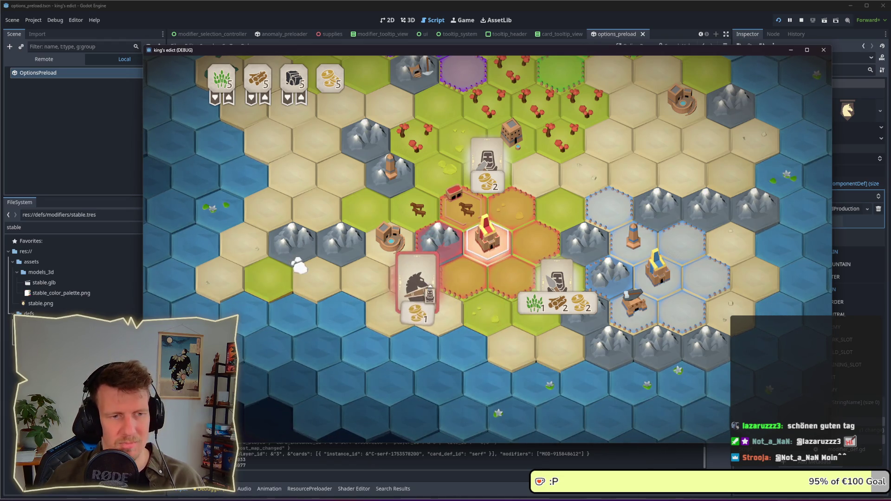
click(529, 229)
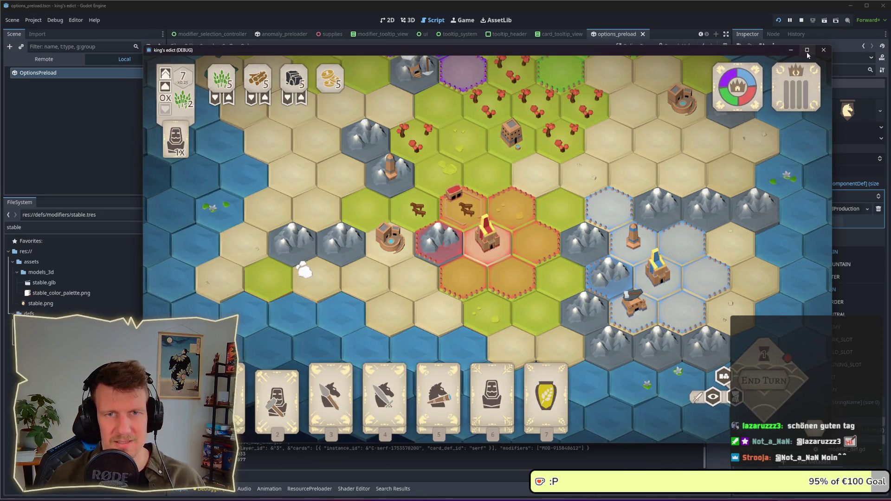
- Back in the editor, delete the scout entry from the palace list in options.json
click(755, 18)
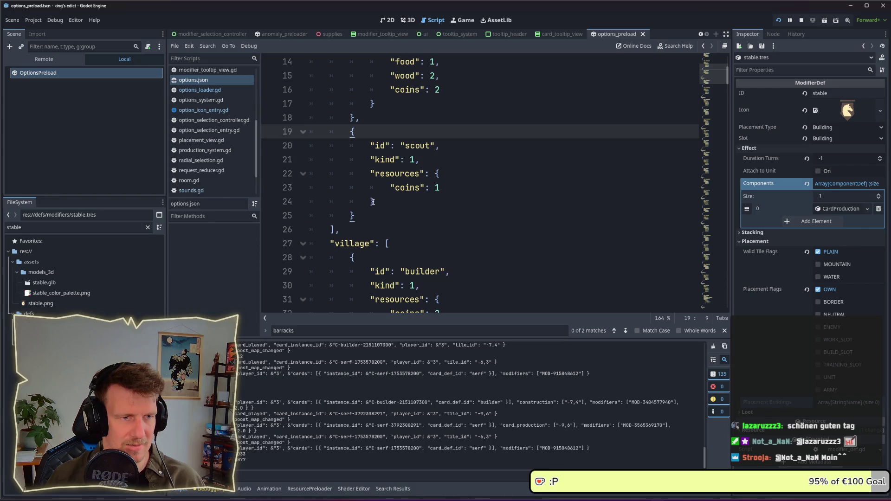
drag(357, 215, 356, 117)
key(BackSpace)
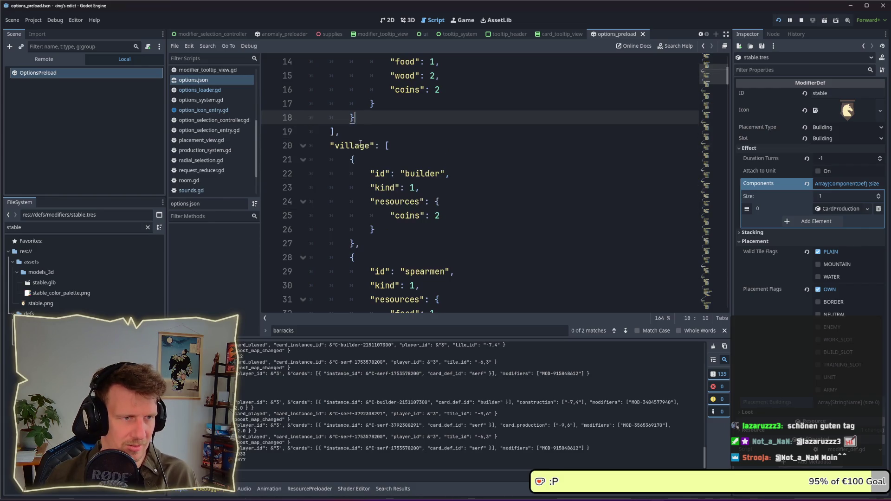
scroll(367, 150, up, 1)
mouse_move(727, 80)
mouse_down()
mouse_move(727, 63)
mouse_move(726, 76)
mouse_up()
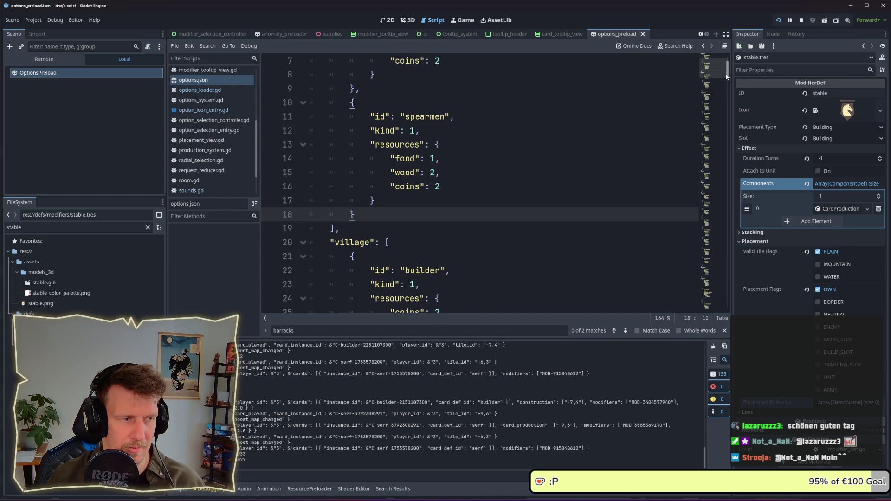
click(462, 204)
- Search the project for barracks and open the barracks_db match at line 105 in sounds.gd
key(ctrl+shift+f)
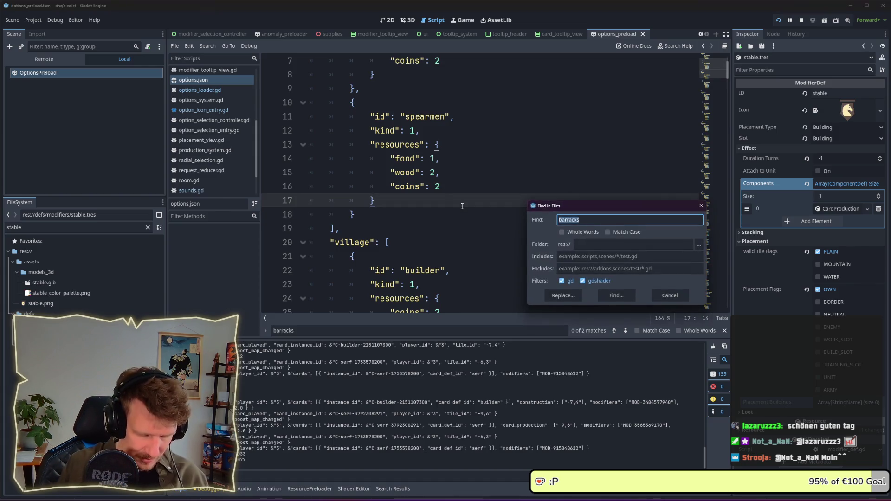
text(barrac)
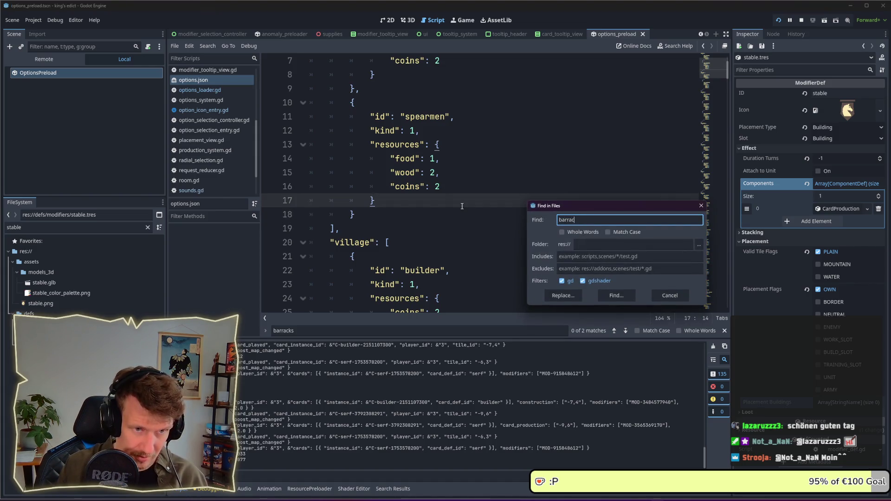
text(ks)
key(Return)
click(318, 371)
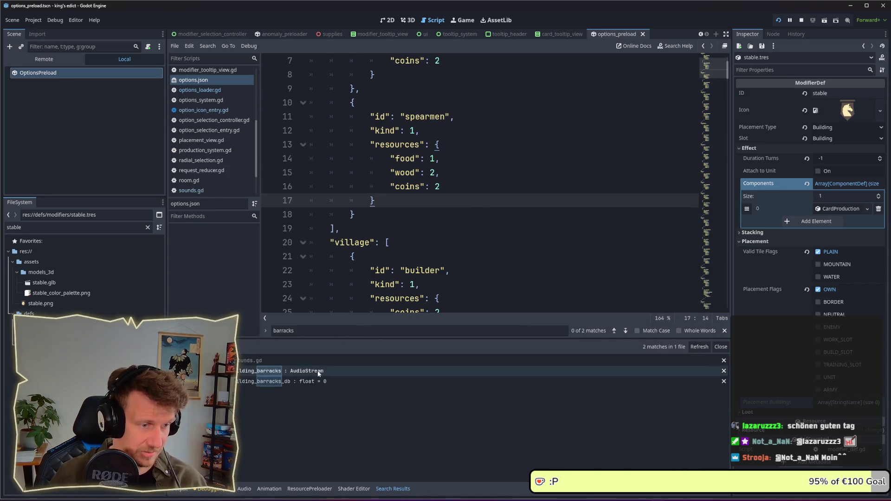
click(319, 381)
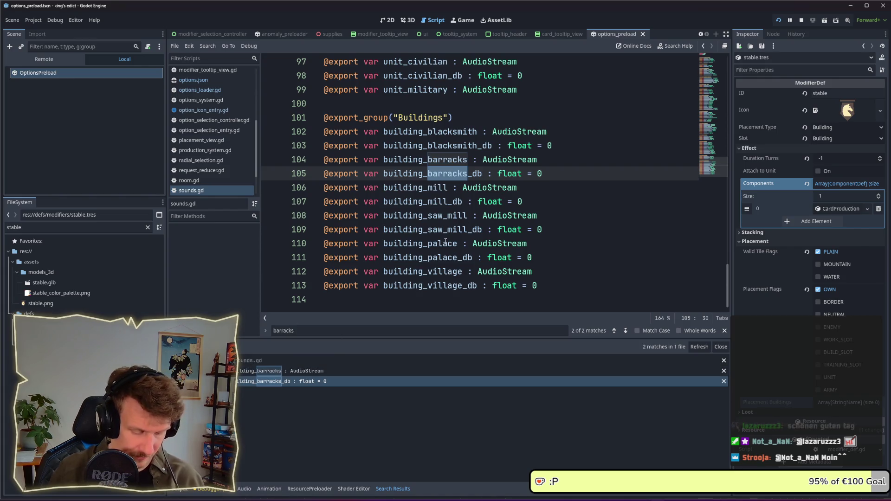
- Search the project for mill and place the caret on line 106
key(ctrl+shift+f)
text(m)
key(Return)
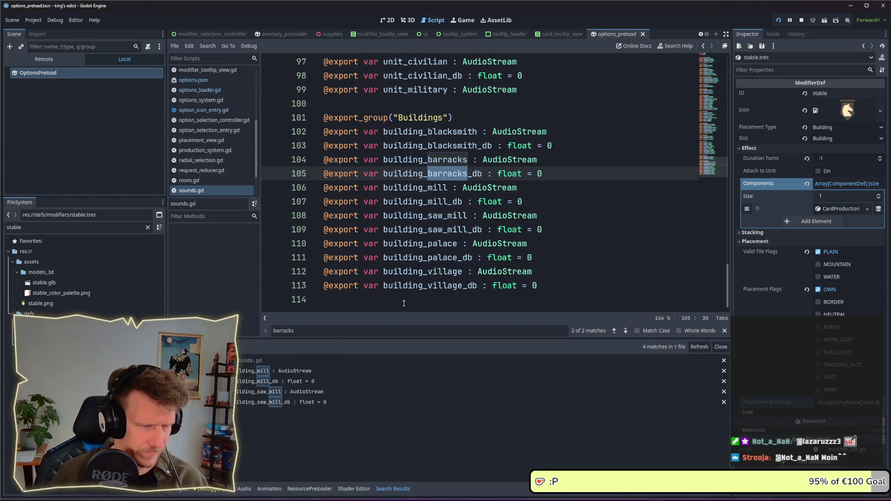
click(561, 187)
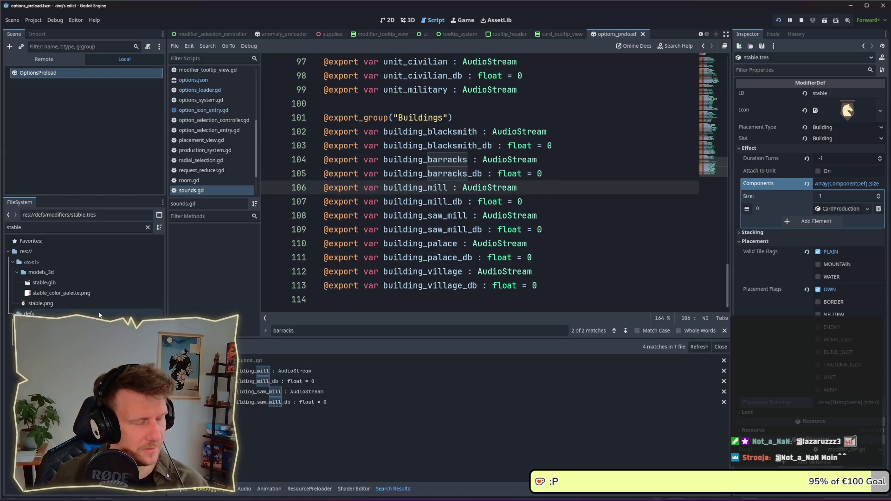
- Clear the FileSystem filter and search the project for get_options
click(30, 228)
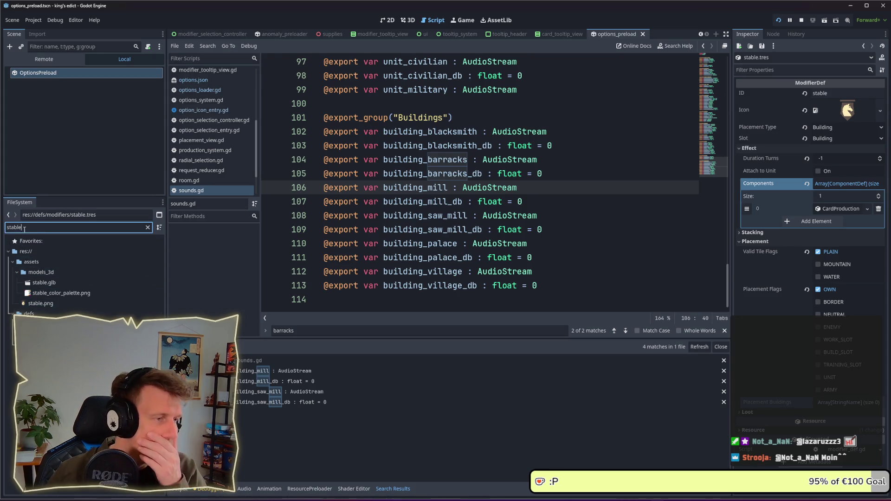
text(get_)
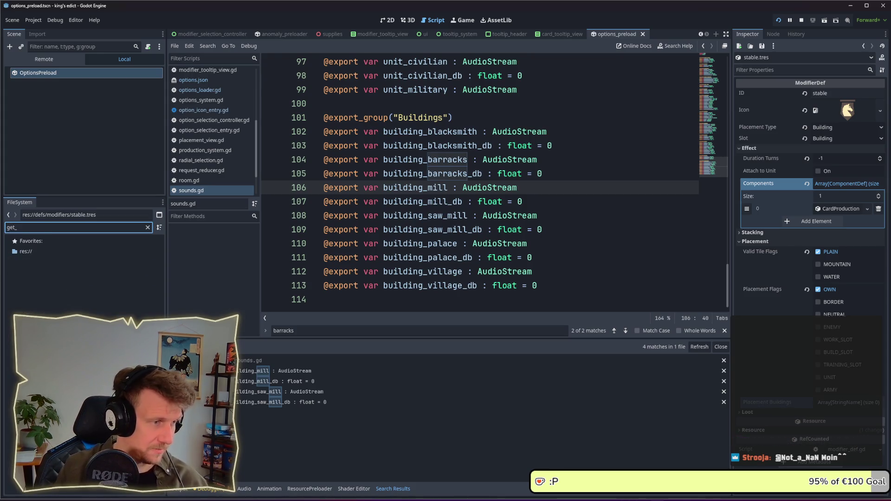
key(BackSpace)
key(BackSpace)
key(BackSpace)
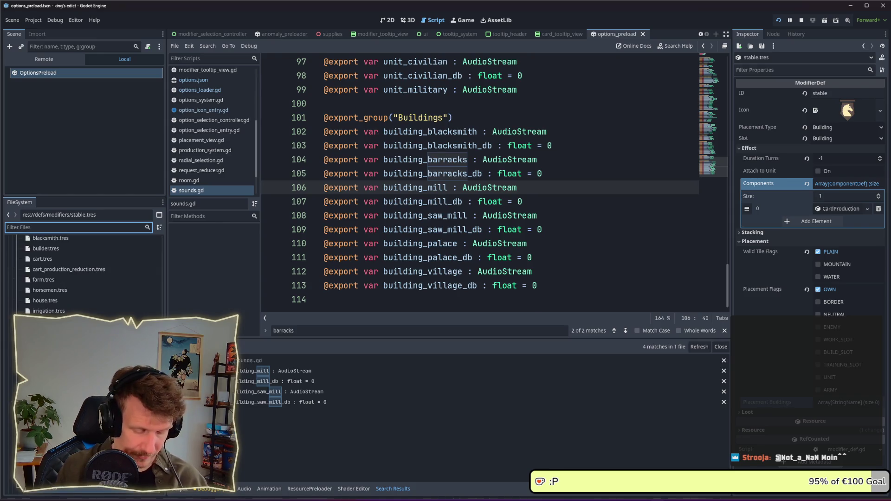
key(ctrl+shift+f)
text(get_options)
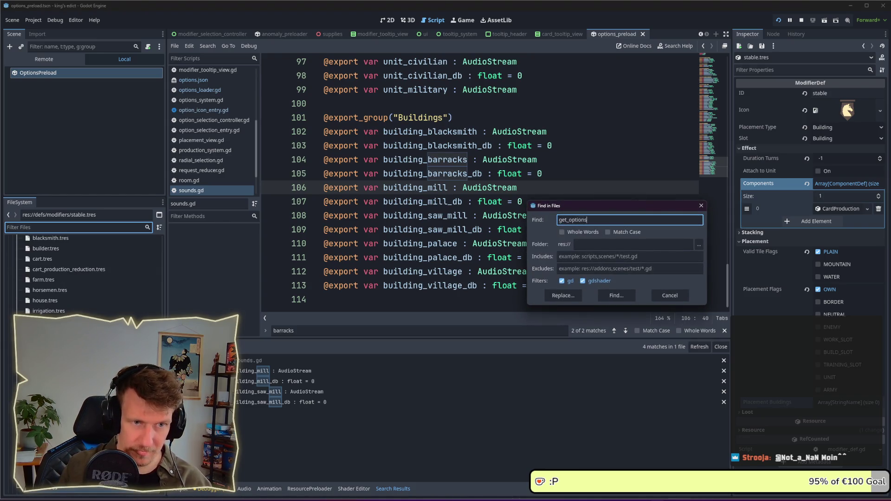
key(Return)
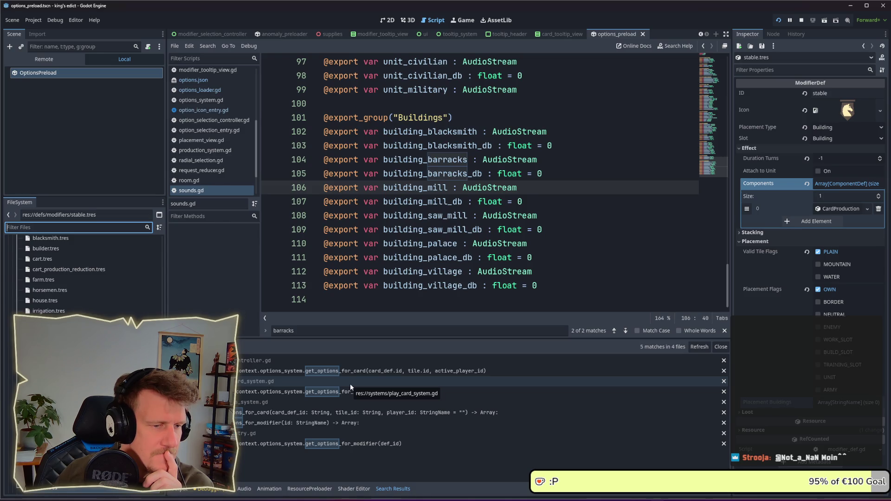
- Open the get_options call in ai_player_controller.gd and read through the surrounding code
click(354, 374)
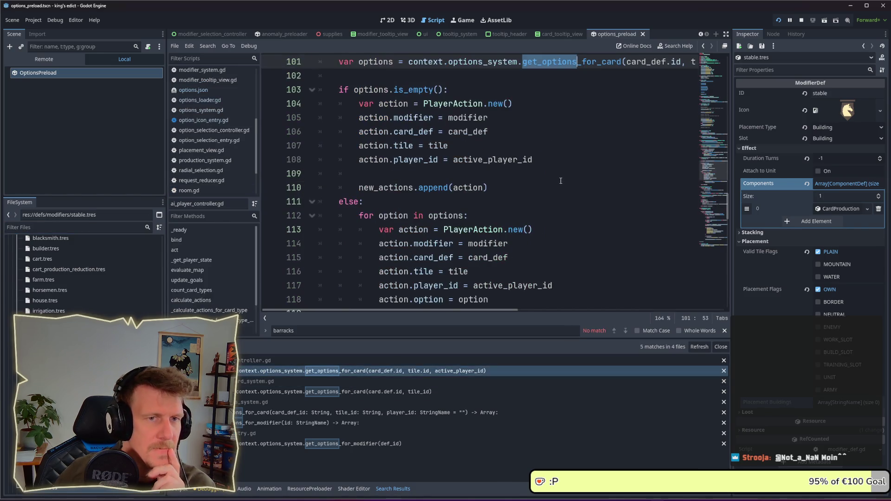
mouse_move(495, 310)
mouse_down()
mouse_move(574, 316)
mouse_move(507, 313)
mouse_up()
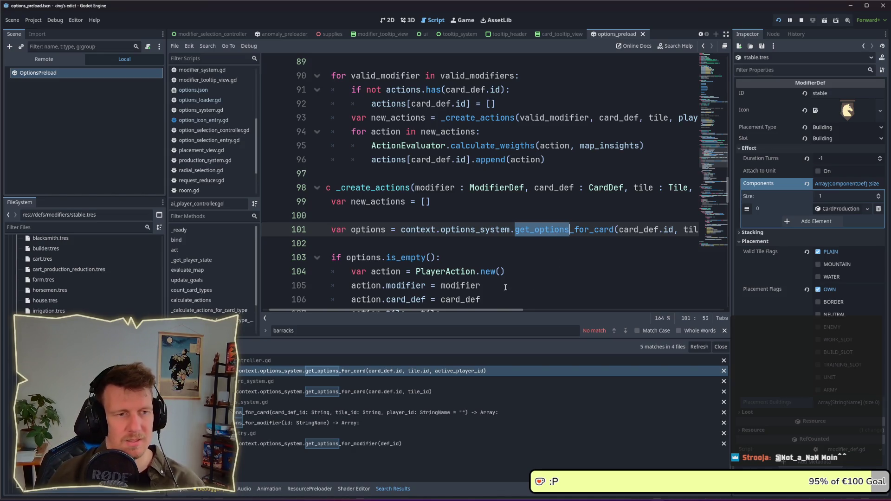
drag(460, 311, 457, 314)
scroll(507, 252, down, 1)
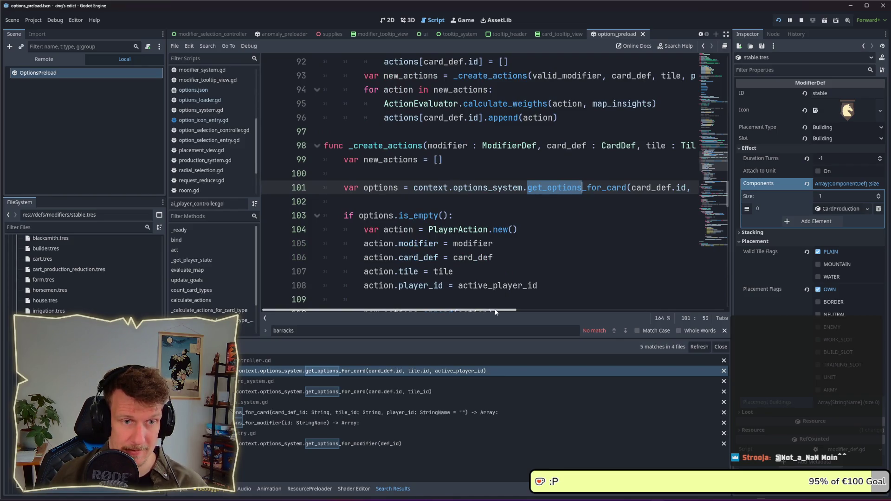
mouse_move(496, 312)
mouse_down()
mouse_move(580, 316)
mouse_move(487, 317)
mouse_up()
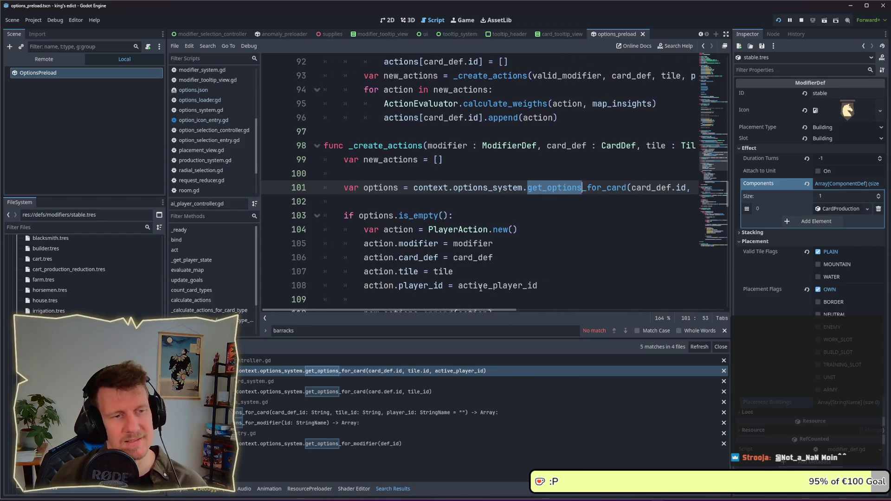
scroll(538, 204, up, 2)
scroll(538, 205, up, 1)
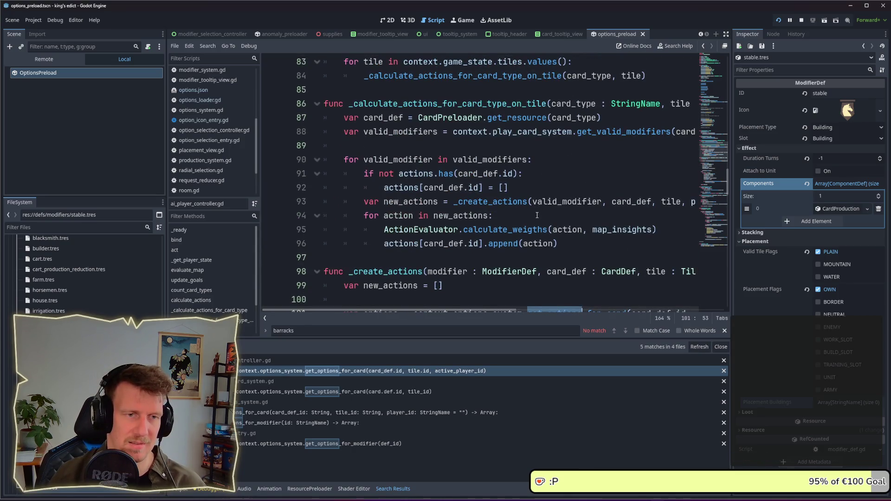
scroll(537, 215, up, 1)
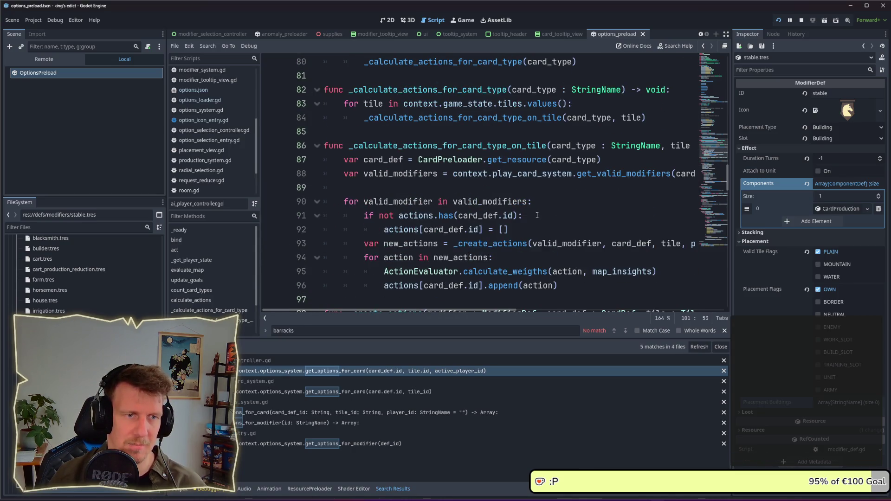
scroll(537, 215, up, 3)
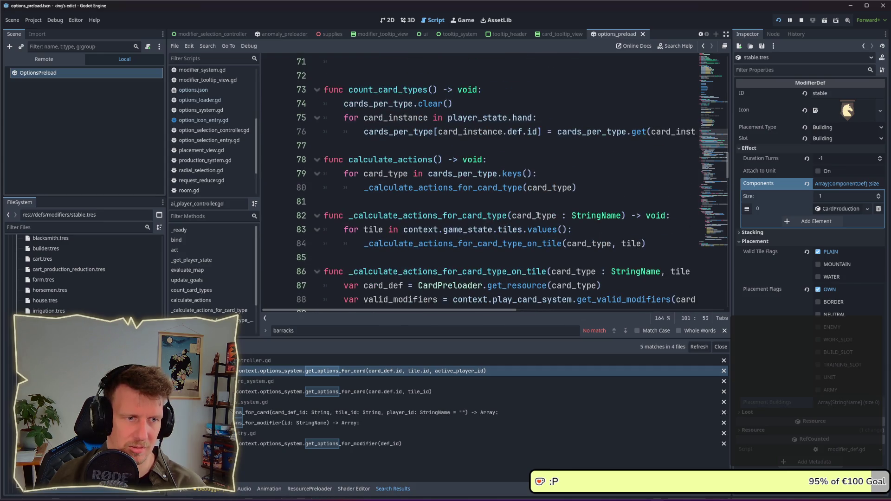
scroll(537, 215, down, 9)
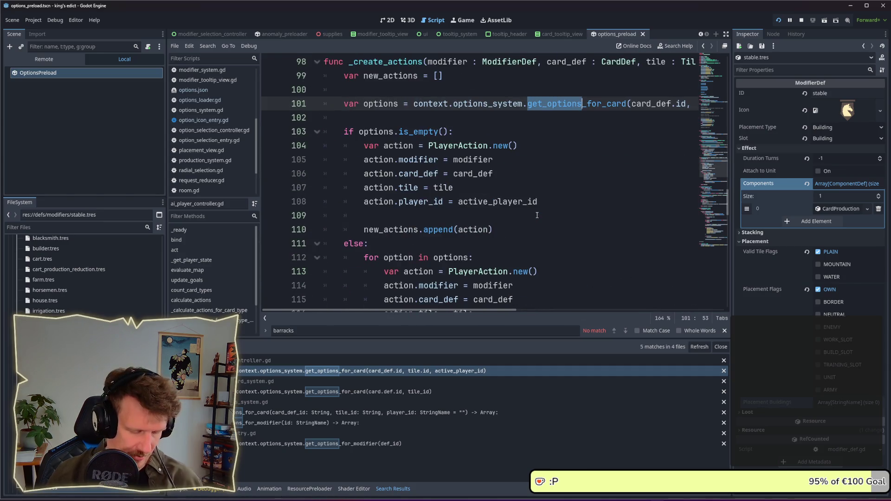
- Search all project files for can_play
key(ctrl+shift+f)
text(can_play)
key(Return)
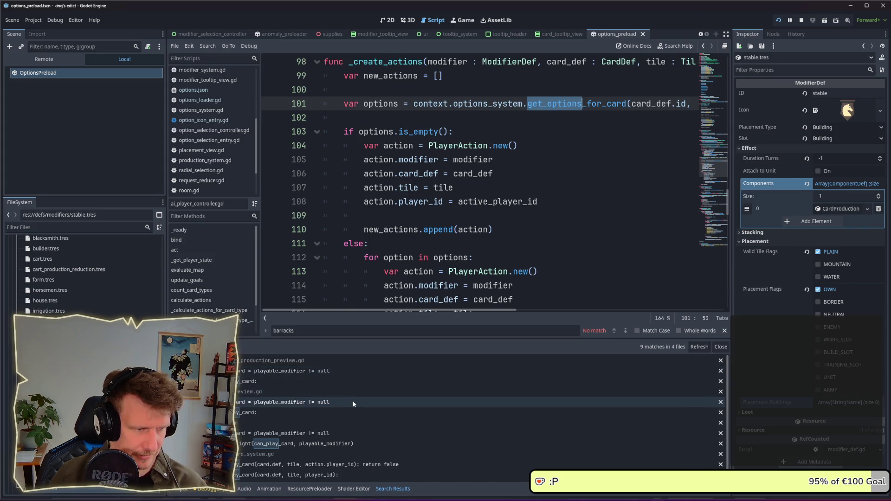
- Open the can_play_card call on line 84 and jump to its definition in play_card_system.gd
scroll(347, 400, down, 1)
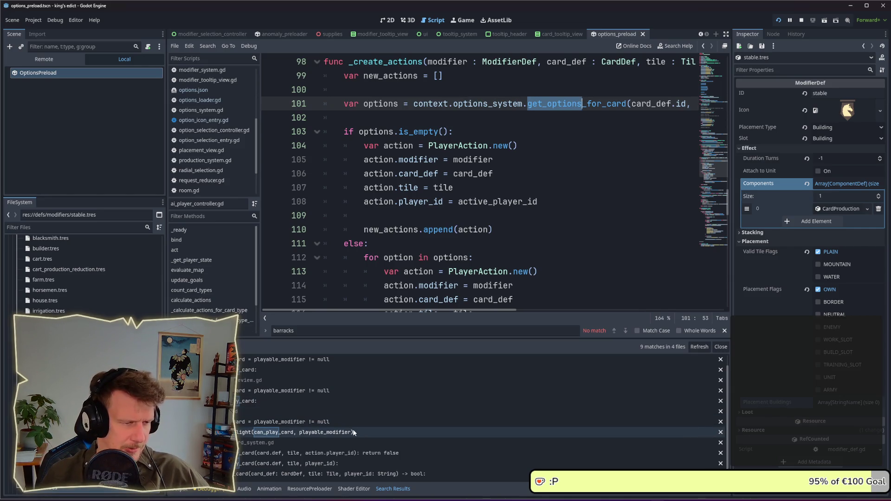
click(349, 453)
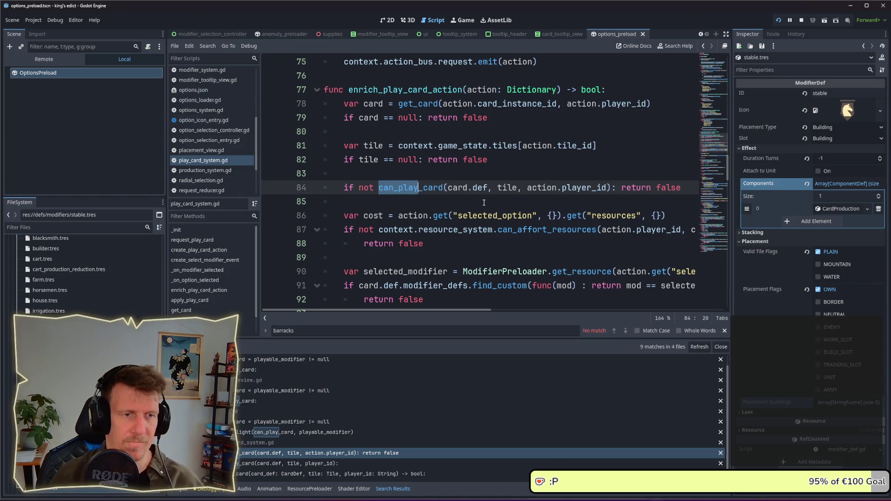
scroll(514, 309, right, 4)
scroll(514, 309, left, 4)
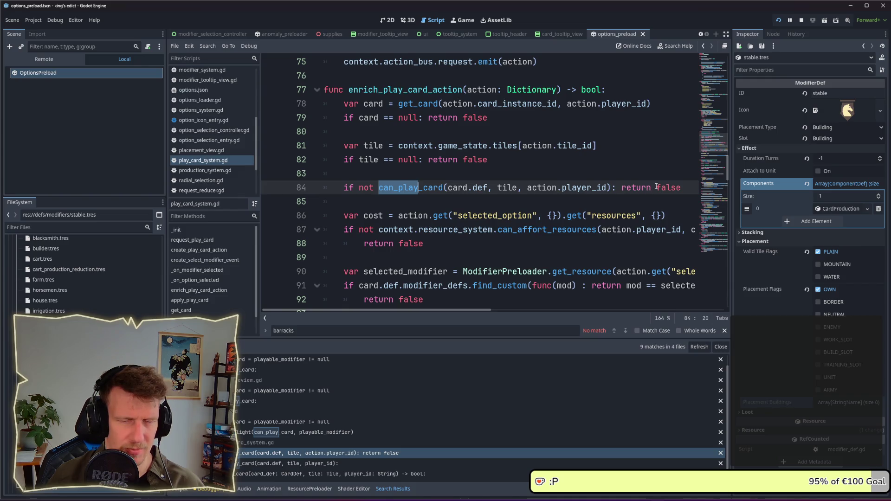
mouse_move(413, 191)
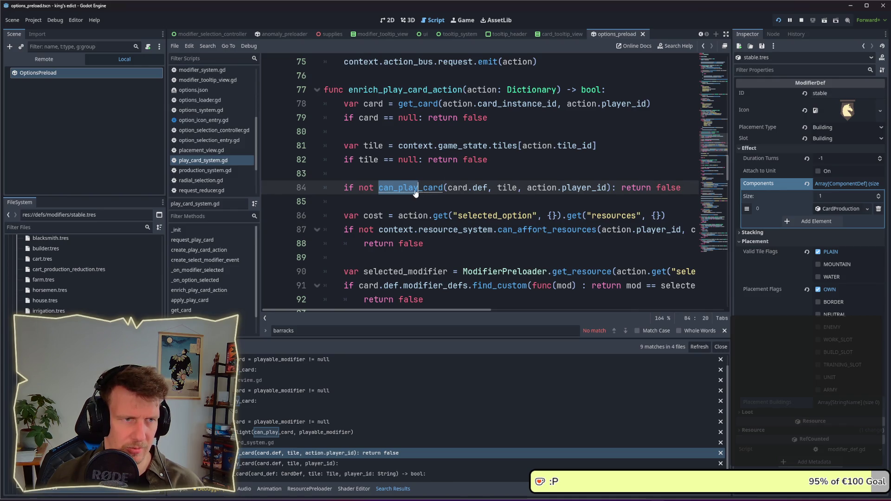
ctrl+click(415, 190)
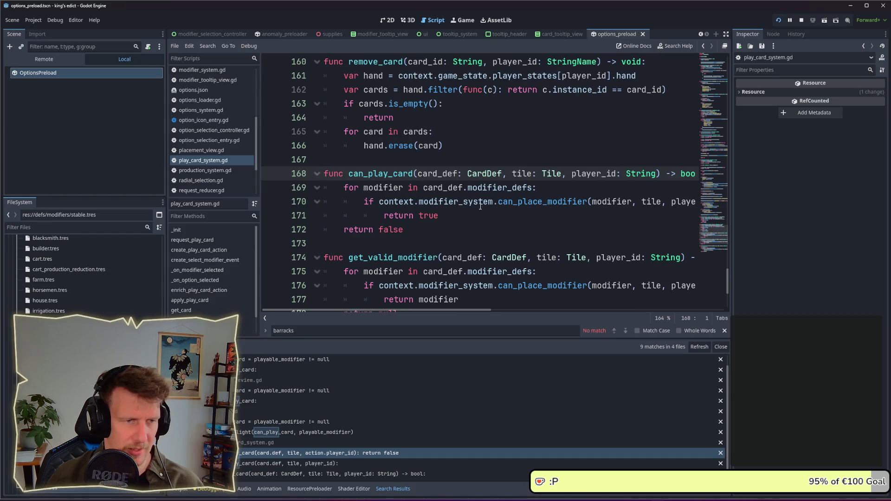
- Widen the script editor by narrowing the side docks, then open can_place_modifier's definition
drag(732, 147, 747, 148)
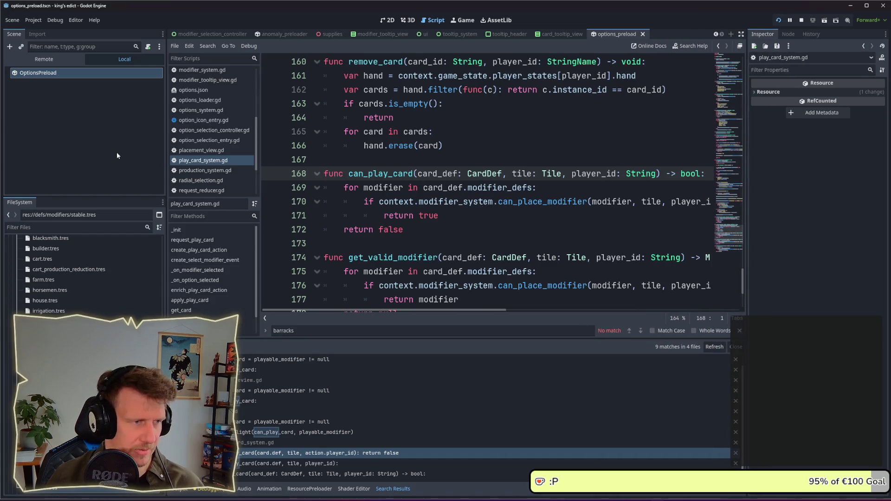
drag(164, 149, 111, 150)
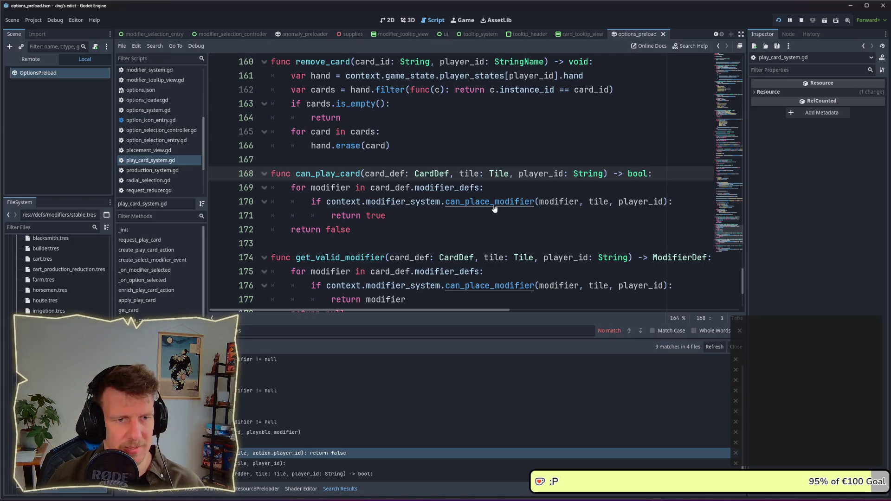
ctrl+click(494, 205)
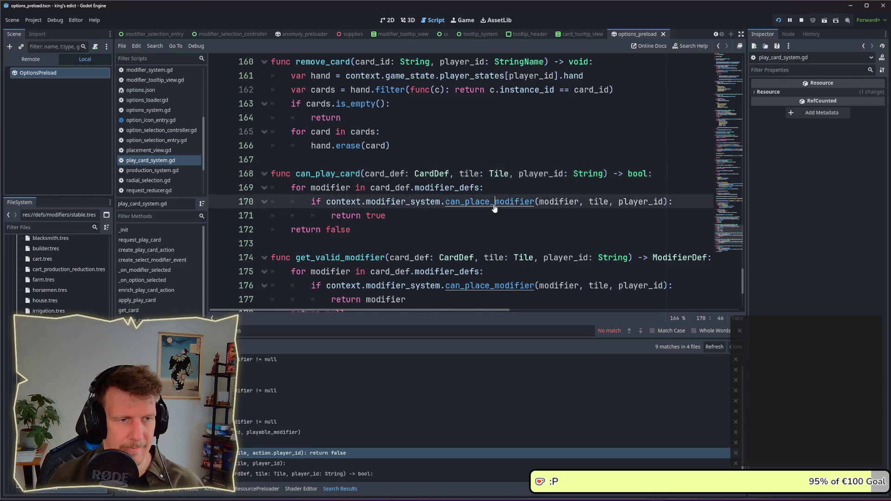
- Scroll through can_place_modifier in modifier_system.gd to review its tile placement checks
scroll(463, 178, up, 1)
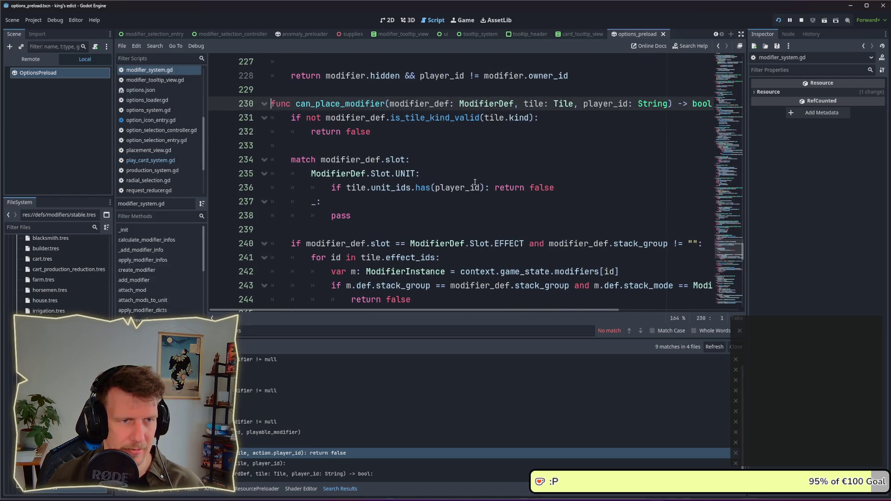
mouse_move(474, 182)
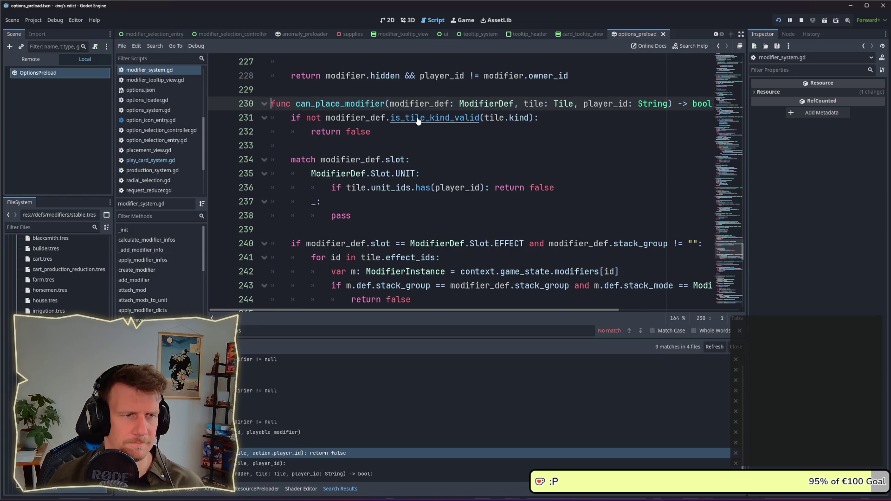
scroll(419, 120, down, 1)
scroll(424, 158, down, 1)
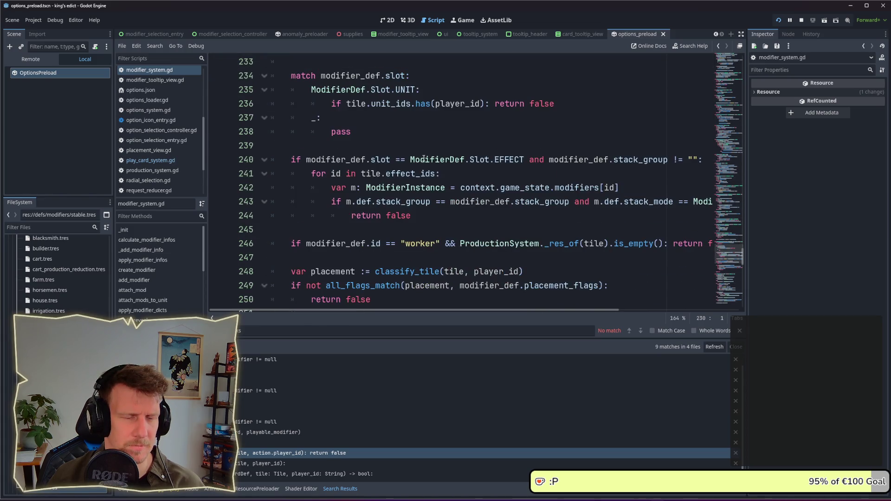
mouse_move(508, 309)
mouse_down()
mouse_move(615, 319)
mouse_move(487, 278)
mouse_move(446, 188)
mouse_up()
scroll(445, 187, down, 2)
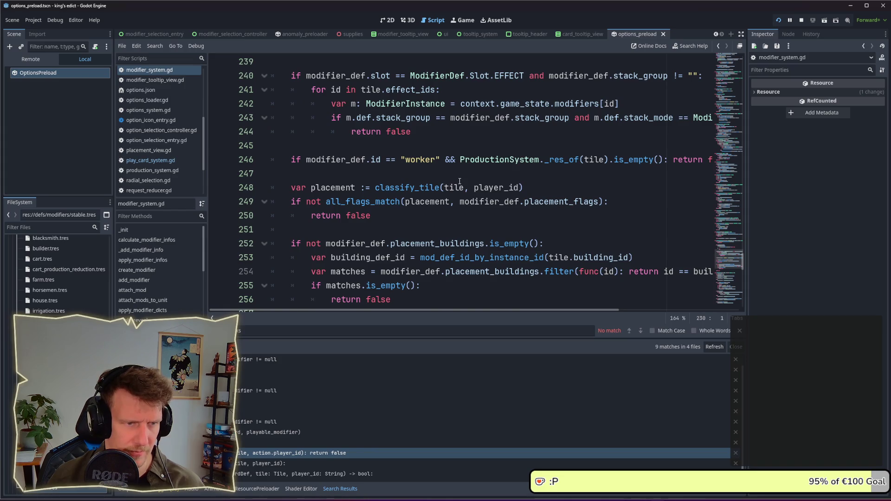
scroll(459, 181, down, 1)
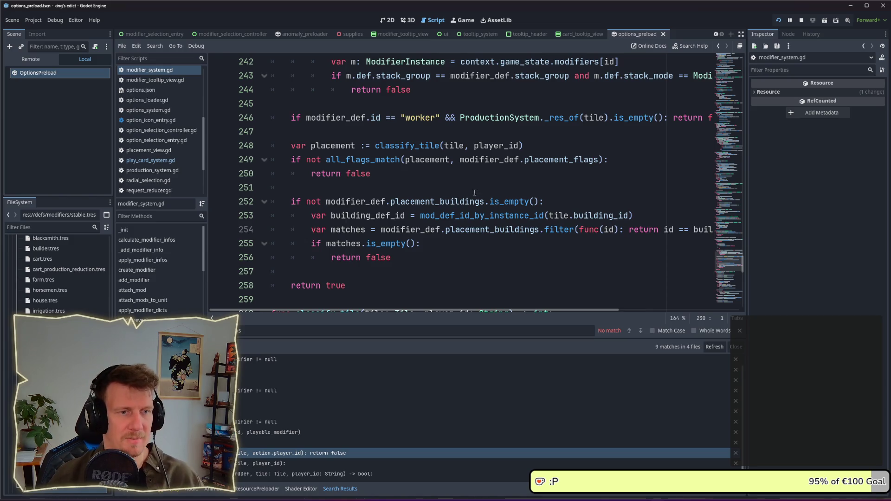
mouse_move(466, 199)
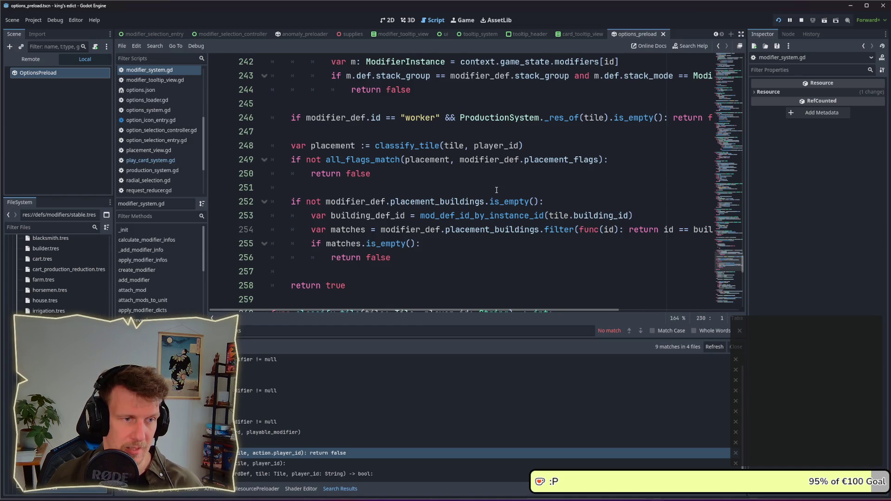
scroll(497, 190, down, 1)
scroll(497, 190, up, 1)
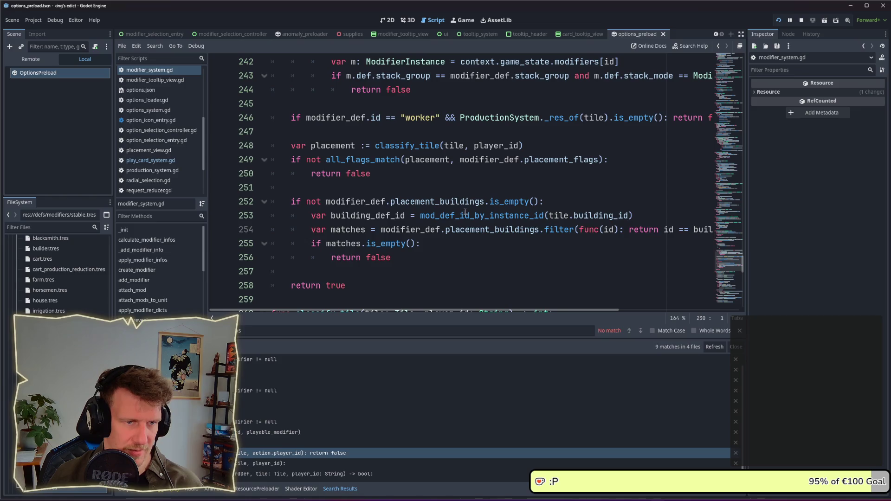
mouse_move(463, 234)
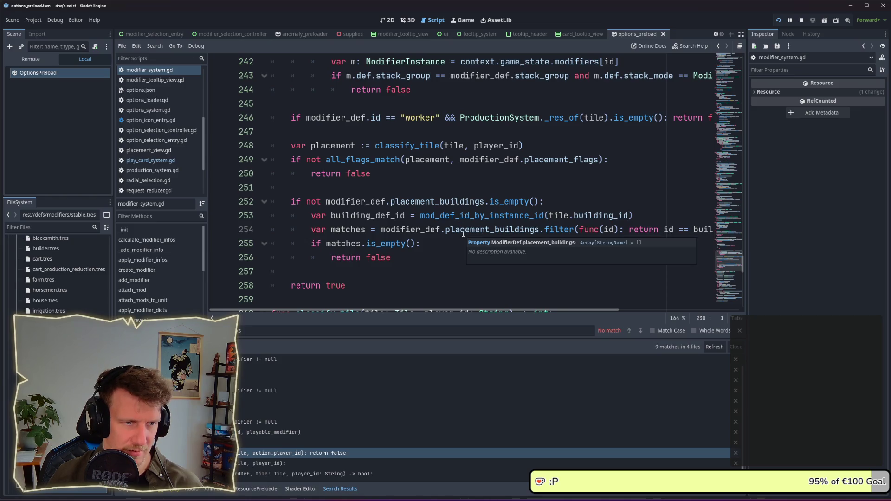
- Check placement_buildings' definition in modifier_def.gd, then return to the placement check in modifier_system.gd
ctrl+click(451, 202)
scroll(456, 185, up, 1)
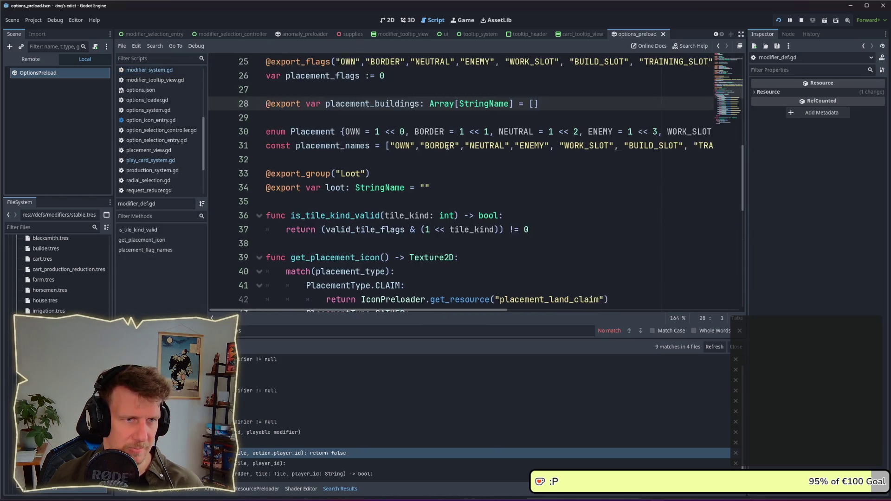
scroll(440, 149, up, 1)
scroll(440, 149, down, 1)
key(alt+Left)
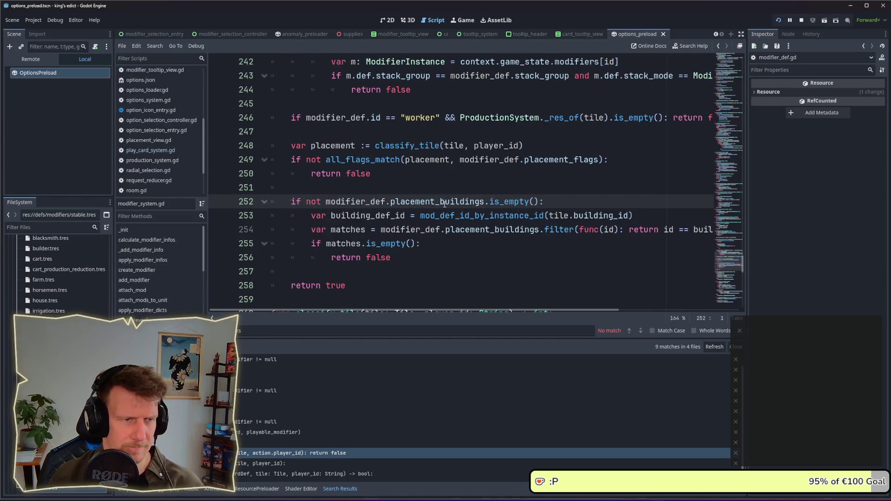
mouse_move(445, 254)
mouse_down()
mouse_move(418, 215)
mouse_move(272, 204)
mouse_up()
click(459, 246)
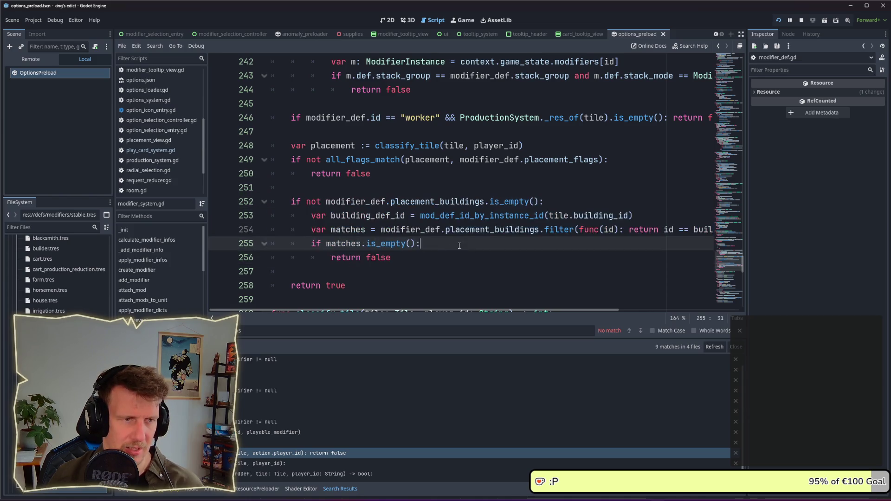
scroll(388, 184, up, 1)
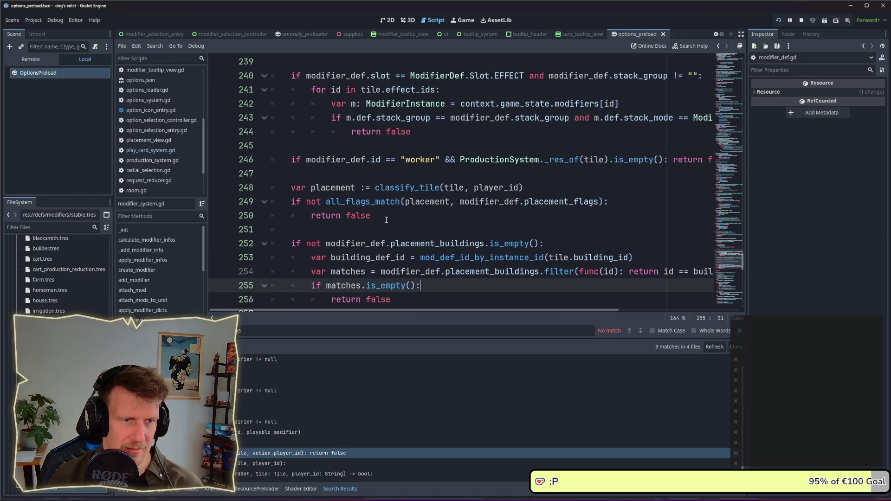
scroll(386, 220, down, 2)
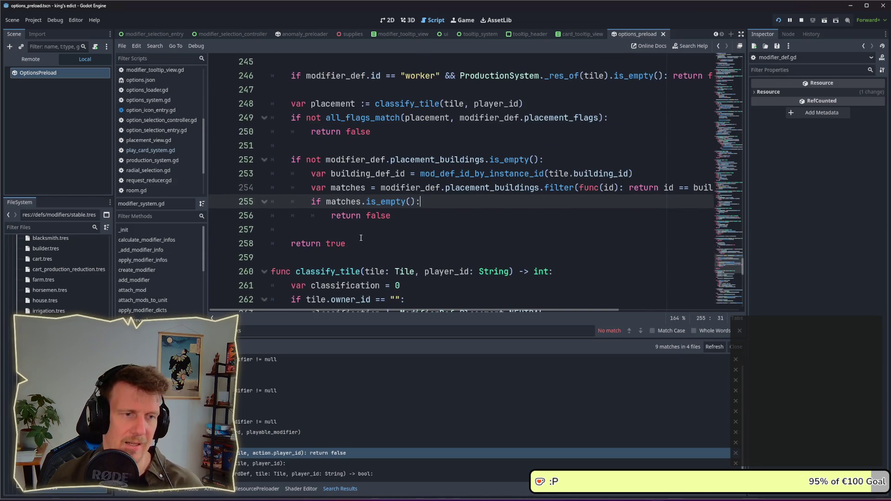
scroll(361, 238, up, 8)
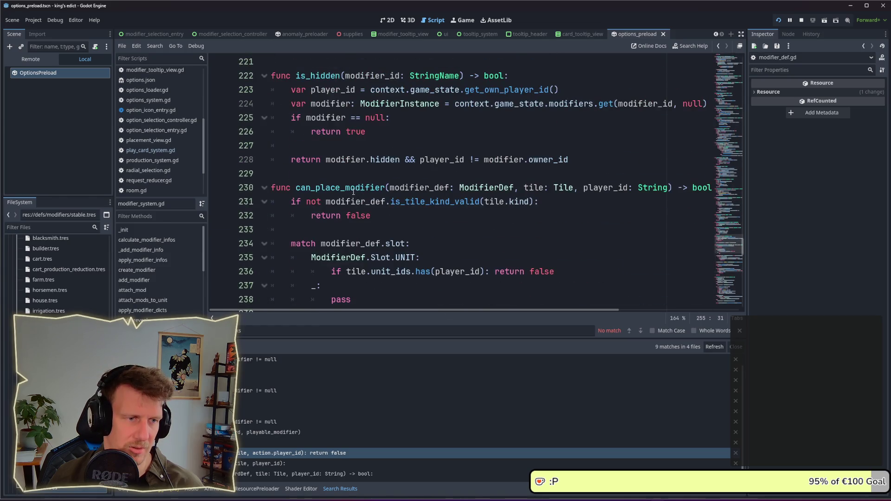
click(355, 215)
- Search all files for can_place_modifier and open its call in can_play_card
double_click(354, 191)
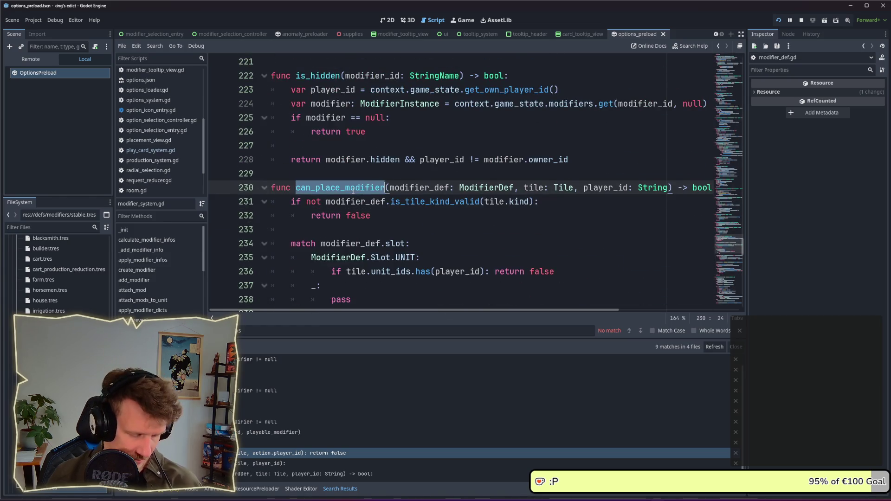
key(ctrl+shift+f)
key(Return)
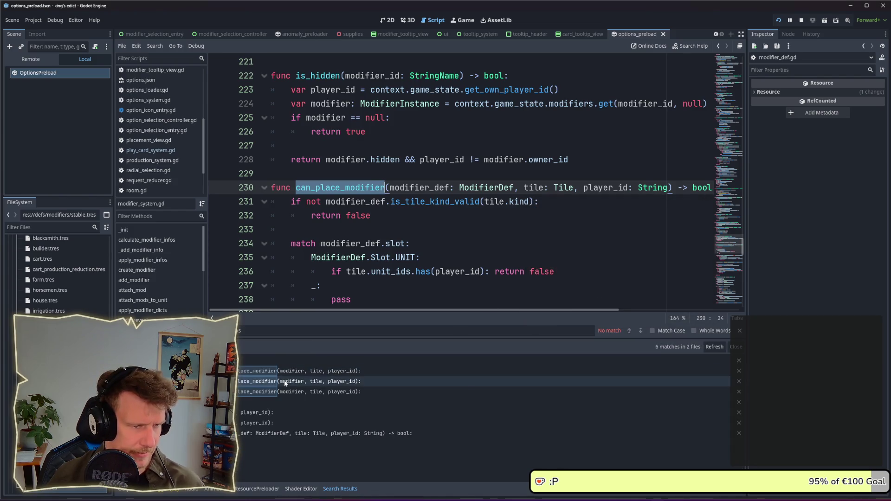
click(285, 372)
scroll(467, 250, up, 2)
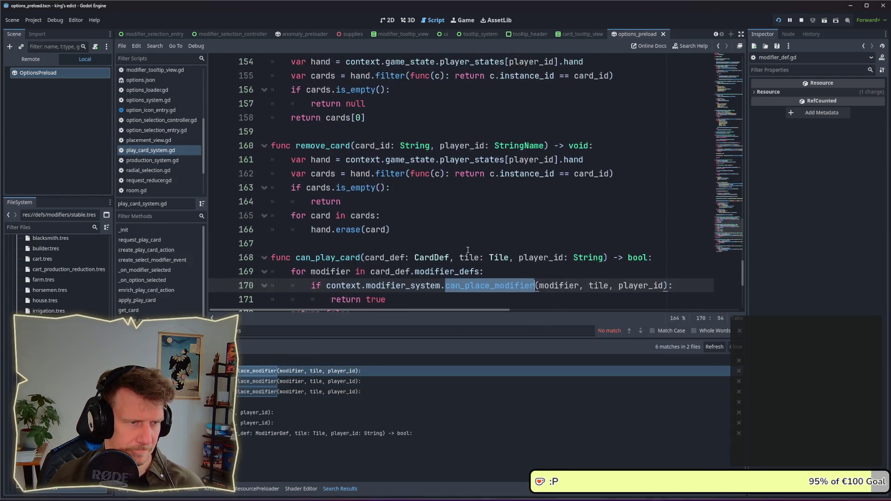
scroll(468, 250, down, 2)
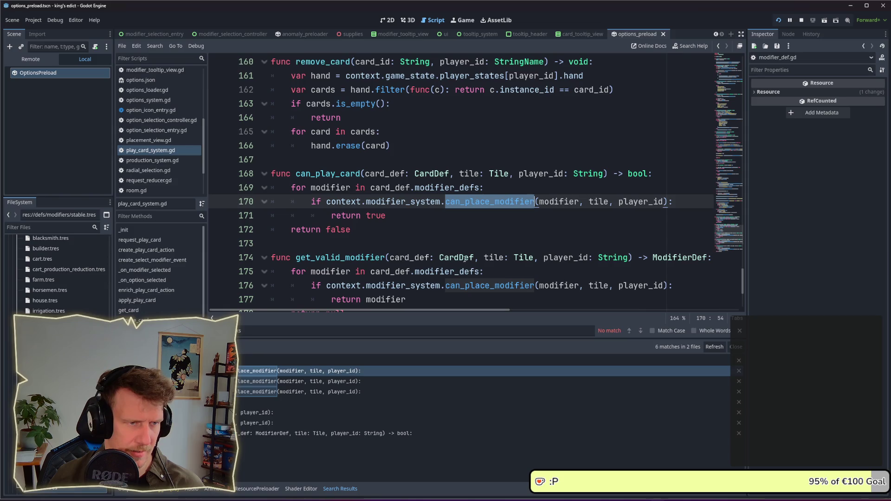
- Jump to the can_place_modifier call in get_valid_modifiers, then switch to the running game
click(291, 382)
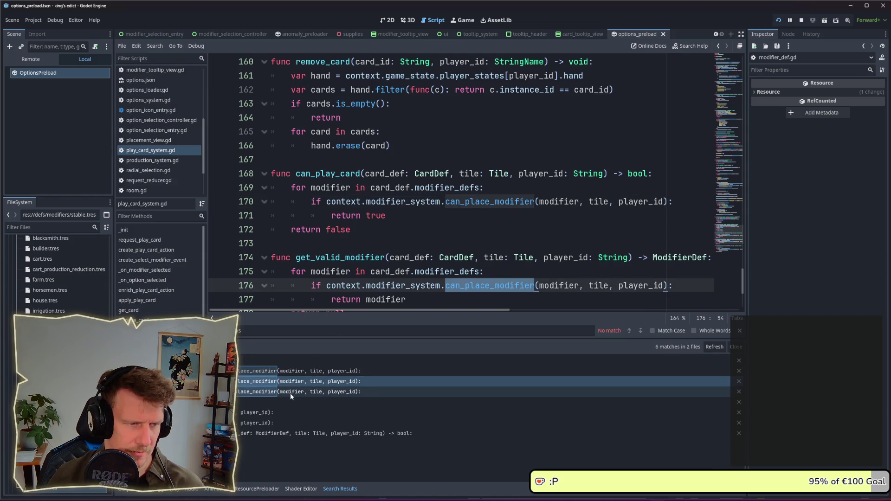
scroll(434, 259, down, 1)
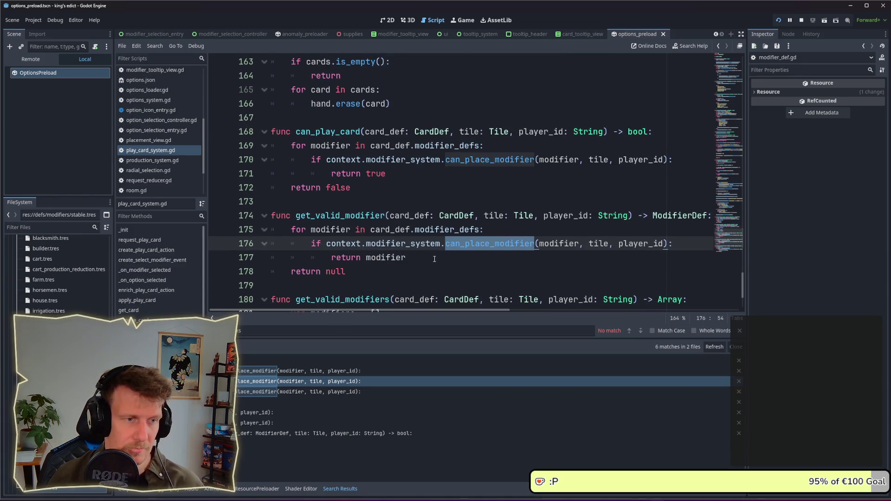
click(302, 393)
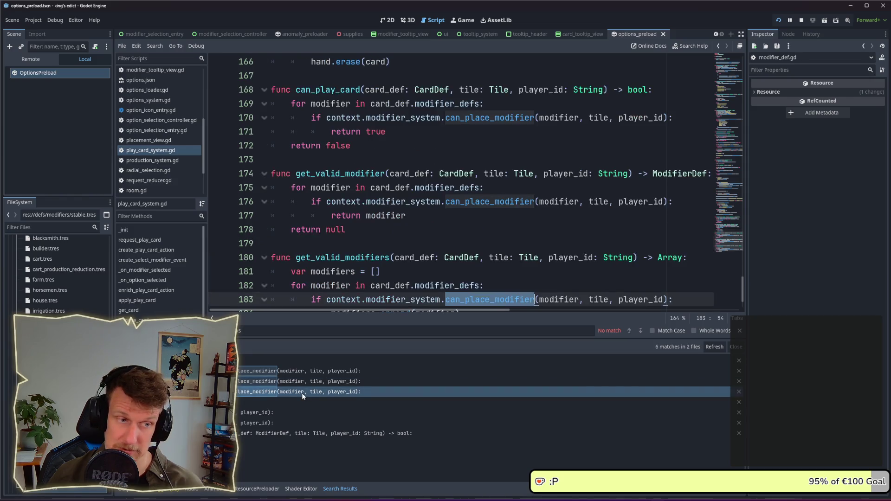
scroll(445, 240, down, 1)
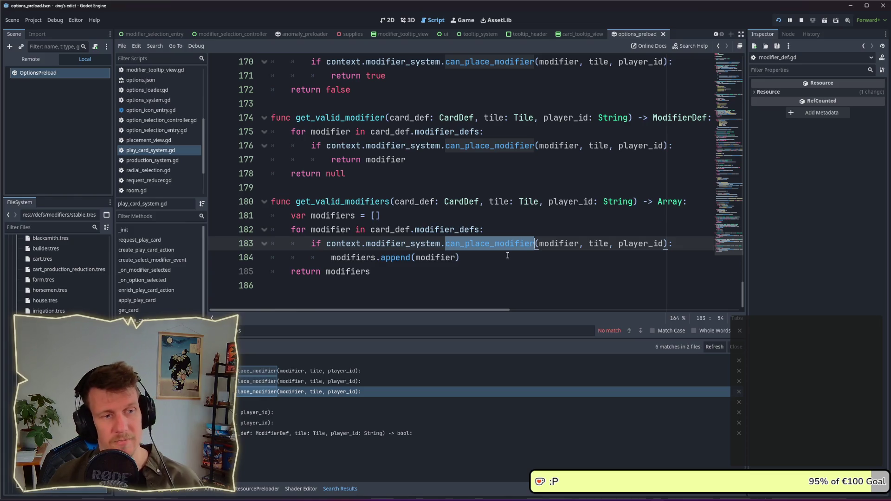
key(alt+Tab)
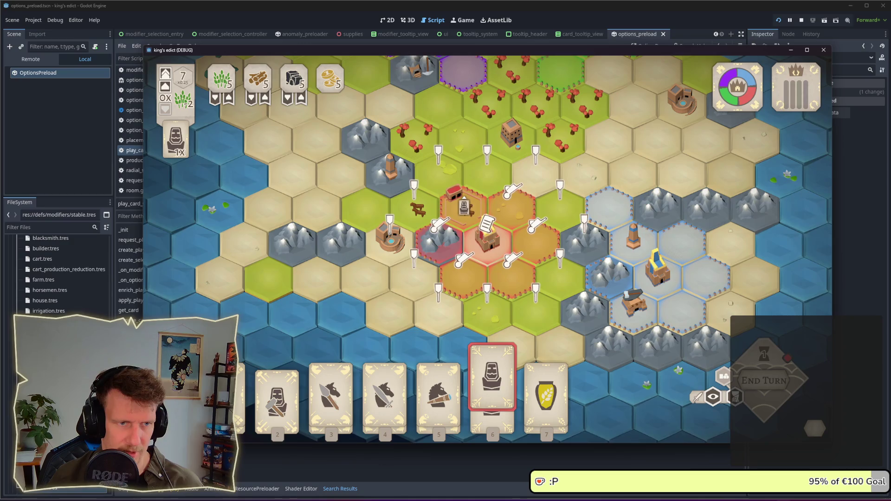
right_click(465, 209)
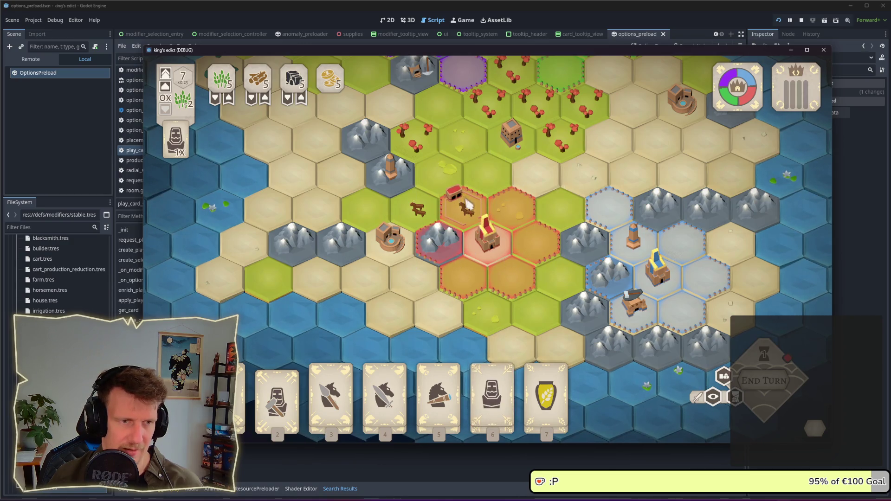
key(F8)
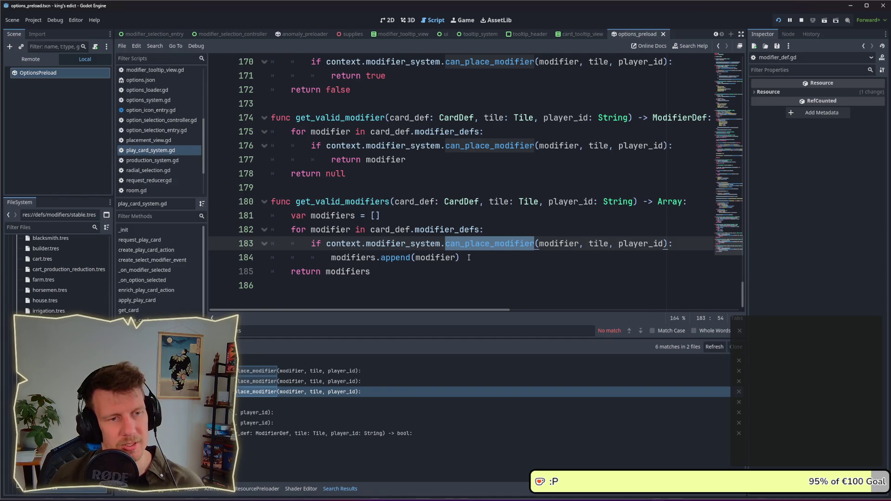
- Add print("placeble mods: ", modifiers) after the loop in get_valid_modifiers and return to the game
click(468, 257)
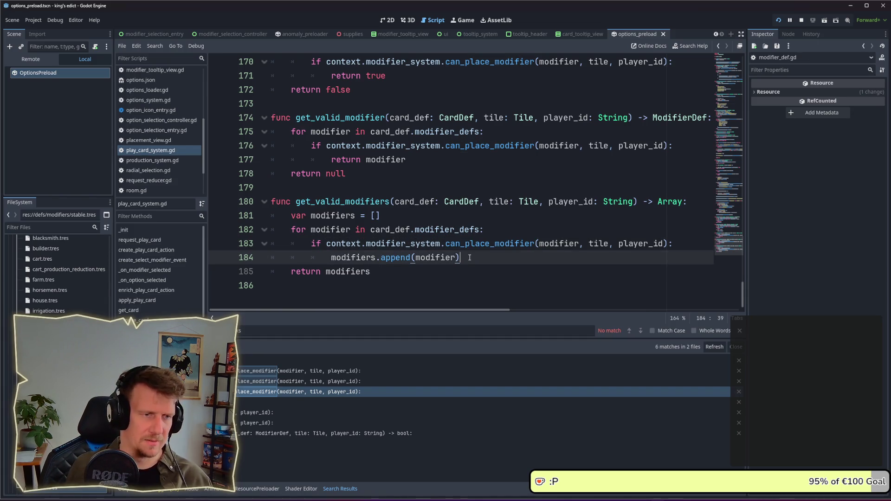
key(Return)
key(BackSpace)
key(BackSpace)
text(pr)
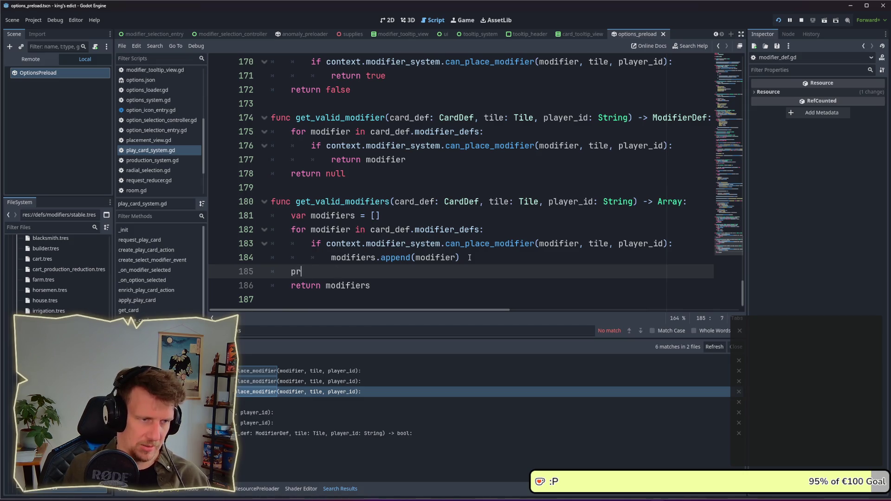
text(int("p)
text(modifiers)
key(ctrl+Left)
text("")
key(Left)
text(palac)
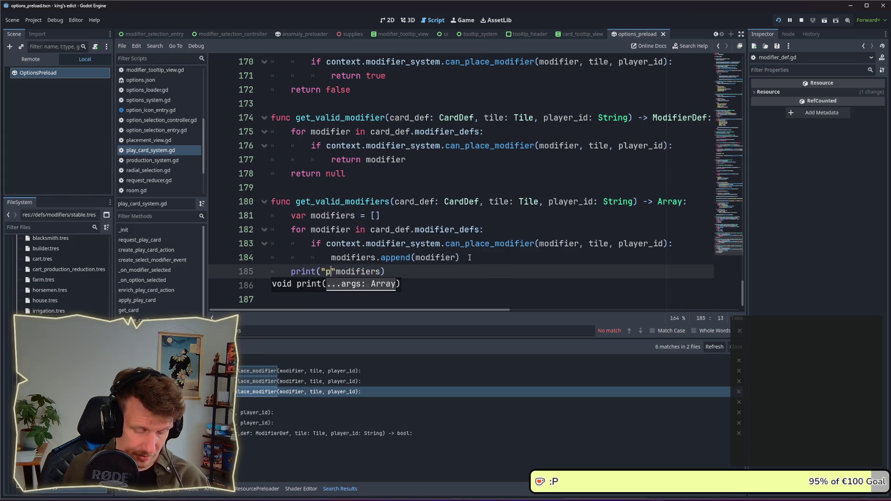
key(BackSpace)
key(BackSpace)
key(BackSpace)
text(laceble)
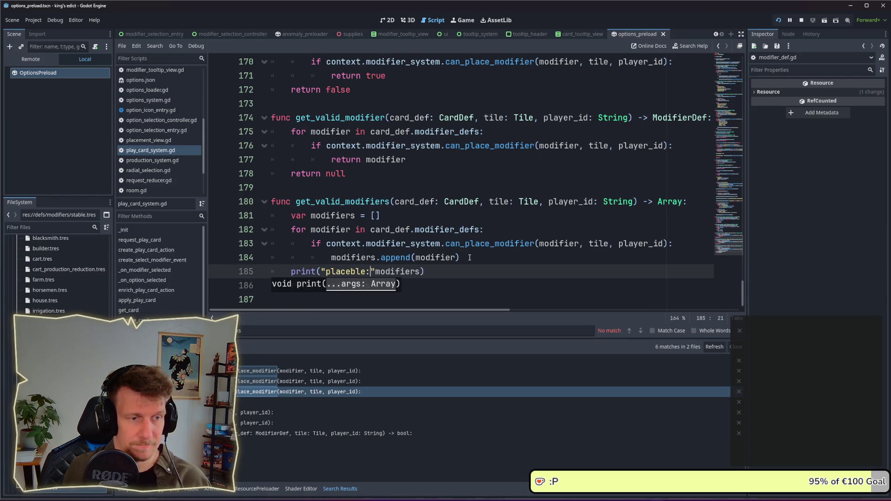
text( mods:)
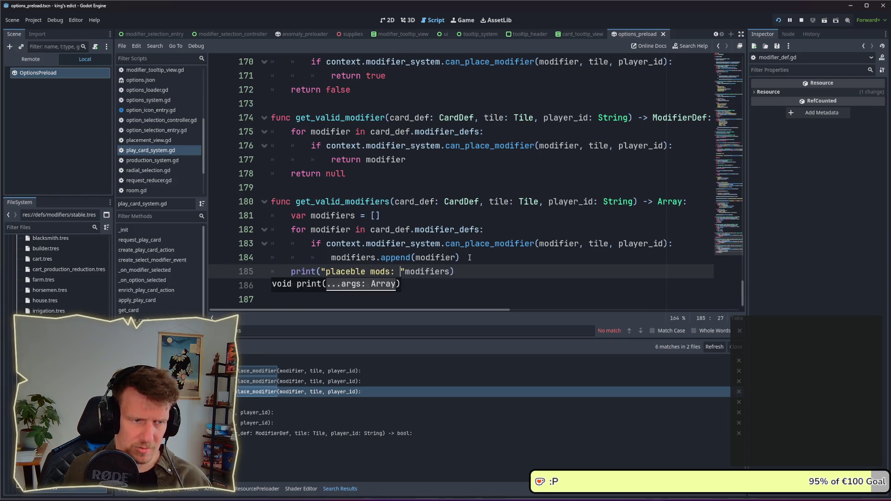
key(BackSpace)
text(",)
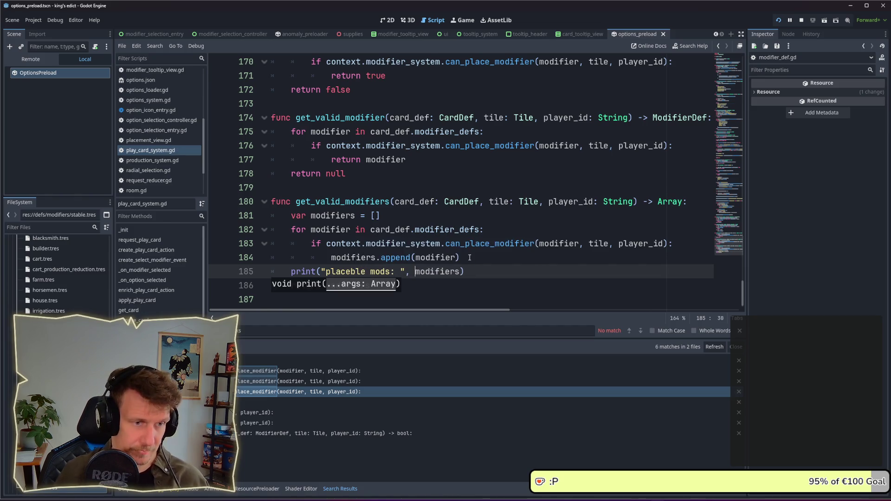
key(alt+Tab)
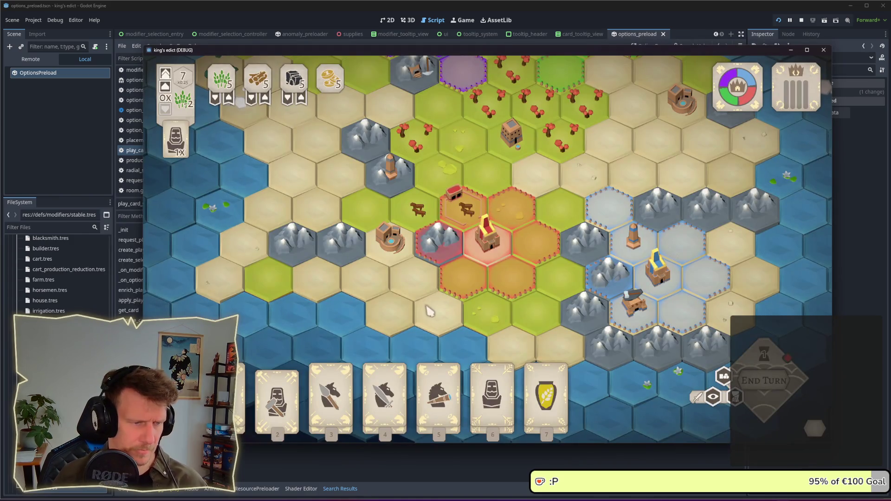
key(6)
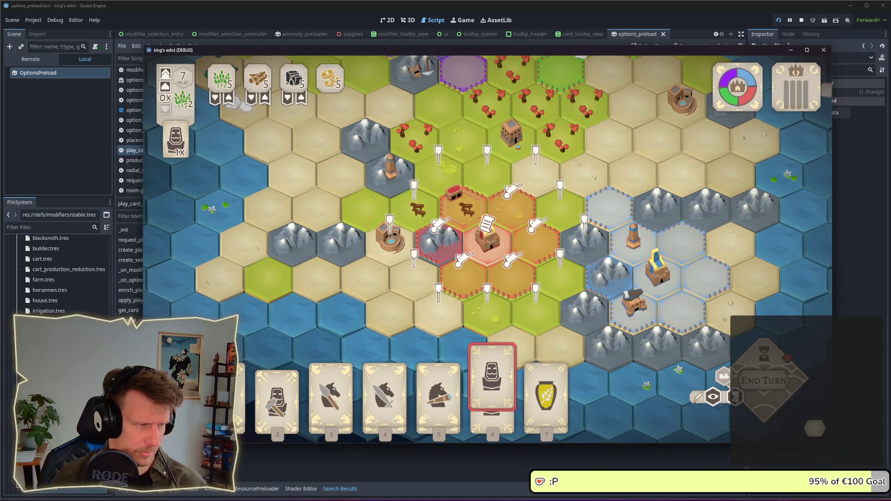
key(alt+Tab)
key(alt+Tab)
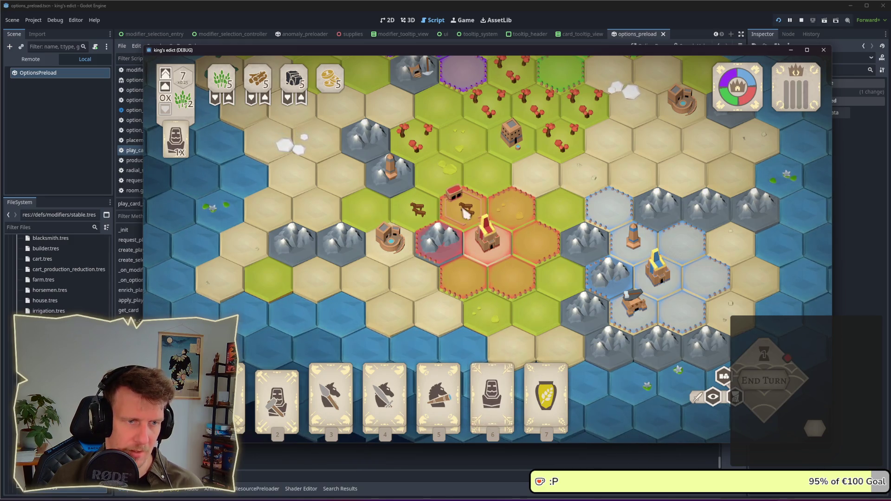
key(alt+Tab)
- Add print("Check mod: ", modifier.id) at the start of the modifier loop and save the script
drag(472, 274, 291, 274)
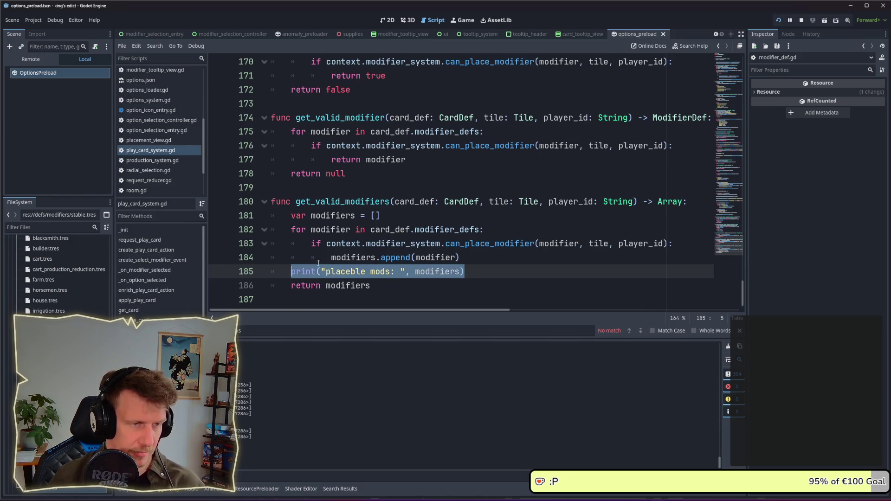
scroll(418, 251, up, 1)
scroll(441, 241, down, 1)
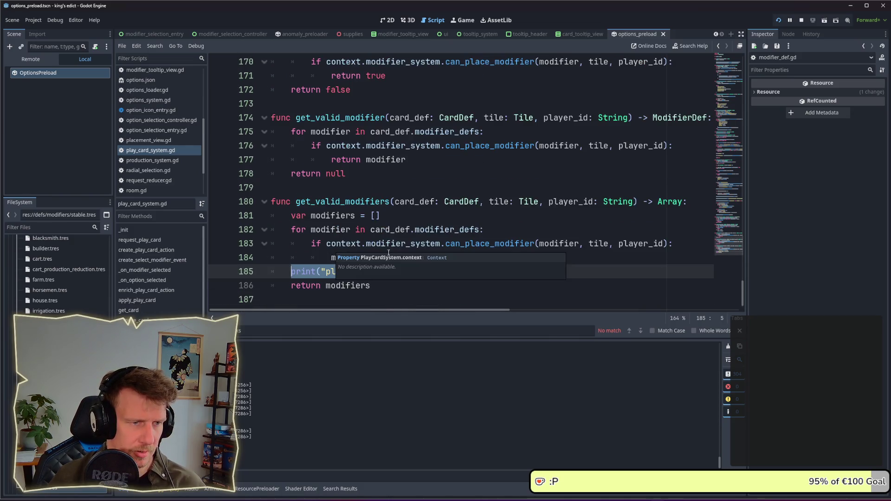
click(487, 231)
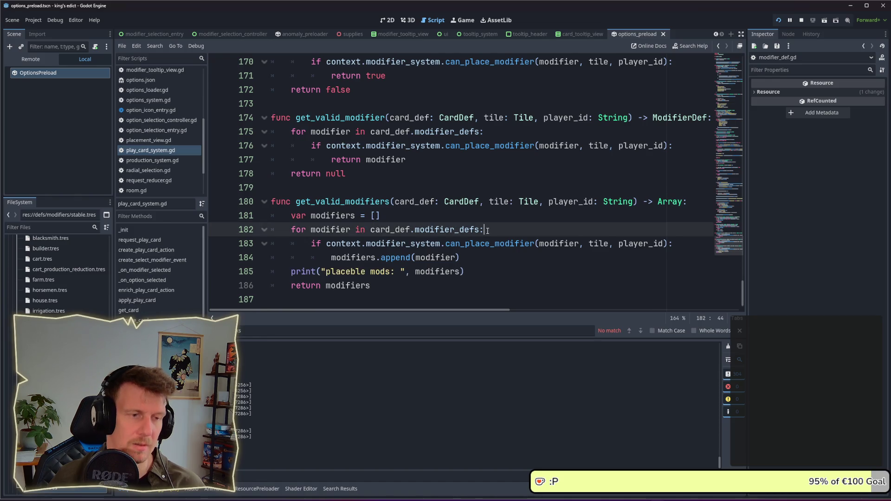
key(Return)
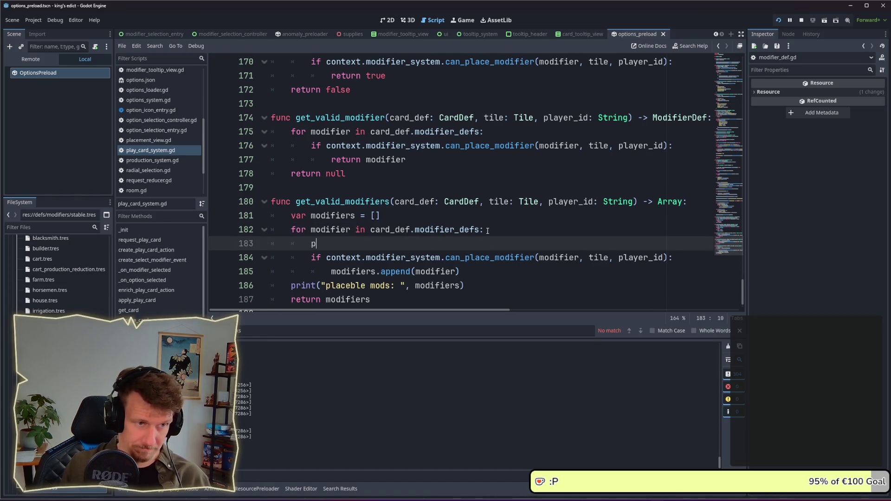
text(rint())
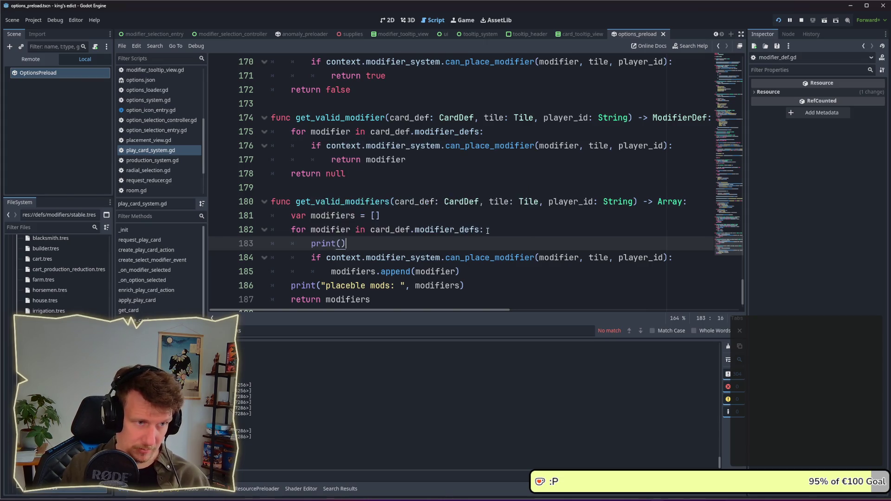
text("Chekcm)
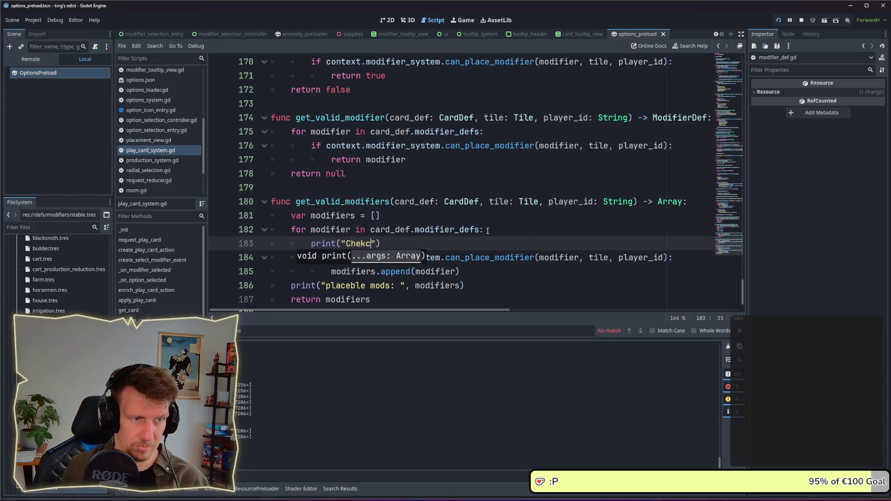
key(BackSpace)
key(BackSpace)
key(BackSpace)
text(ck mo)
key(BackSpace)
key(BackSpace)
text(mod:)
key(BackSpace)
key(BackSpace)
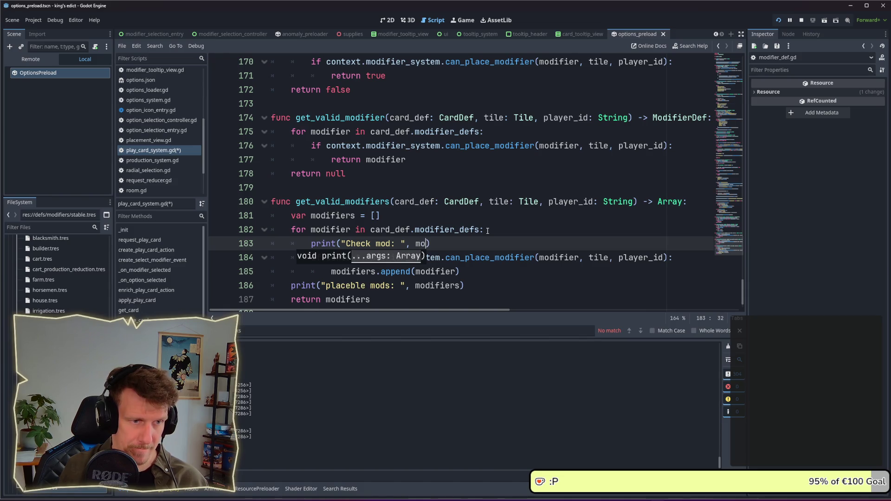
text(difier.id)
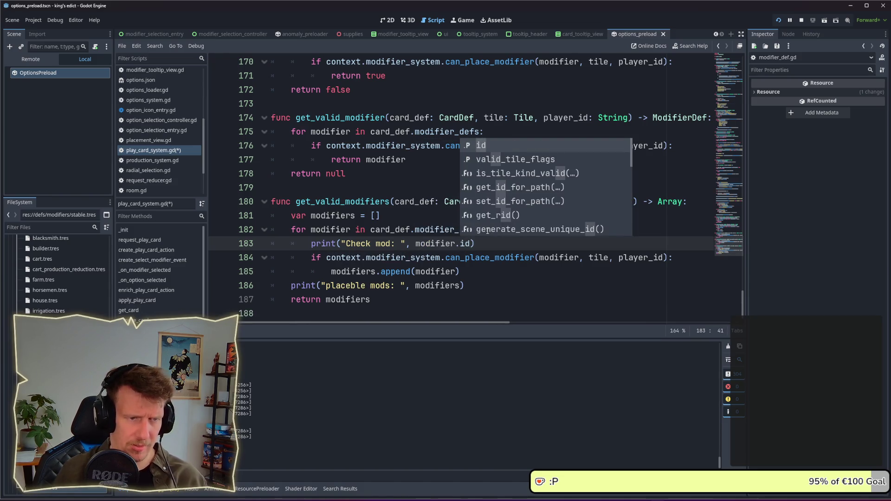
click(532, 267)
key(ctrl+s)
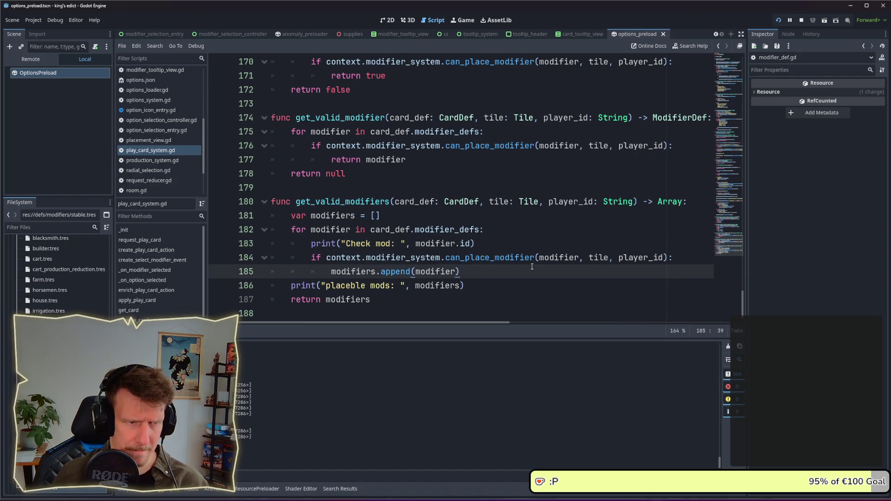
- Copy that print into the if block as "Valid mod: ", save, and return to the running game
scroll(496, 237, down, 1)
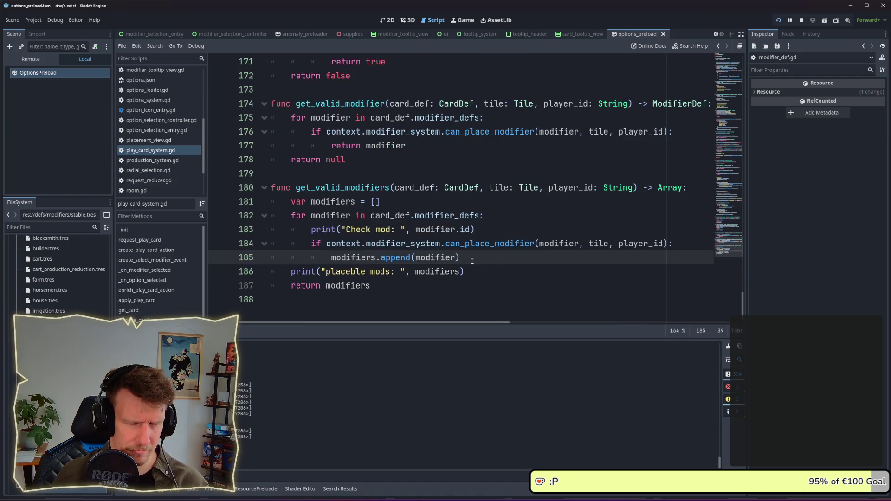
drag(484, 233, 311, 230)
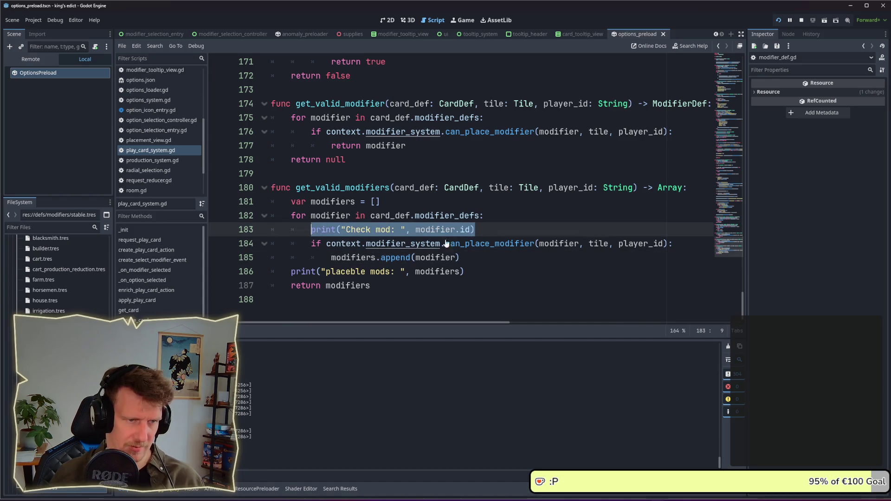
key(ctrl+c)
click(672, 246)
key(Return)
key(ctrl+v)
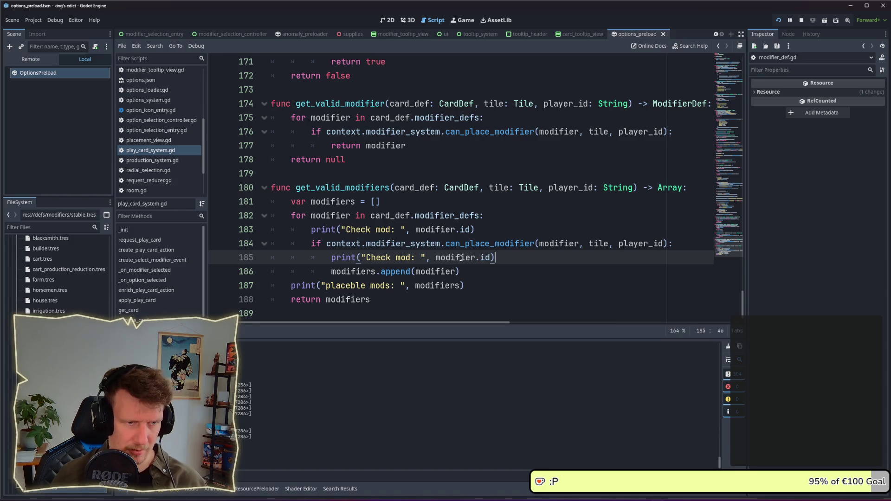
double_click(460, 258)
double_click(379, 258)
text(Valid)
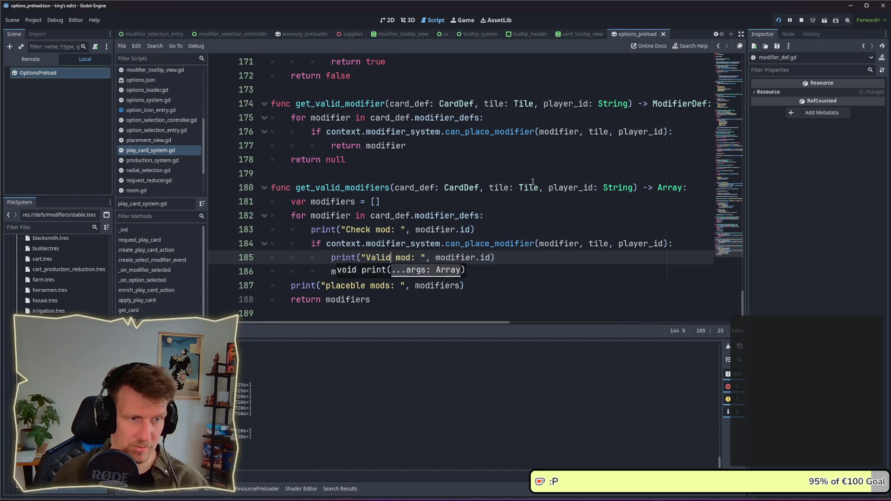
key(ctrl+s)
key(alt+Tab)
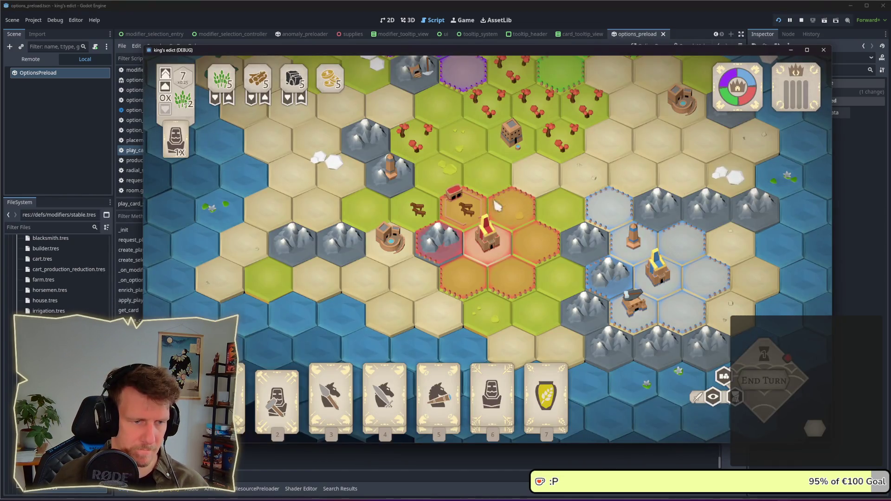
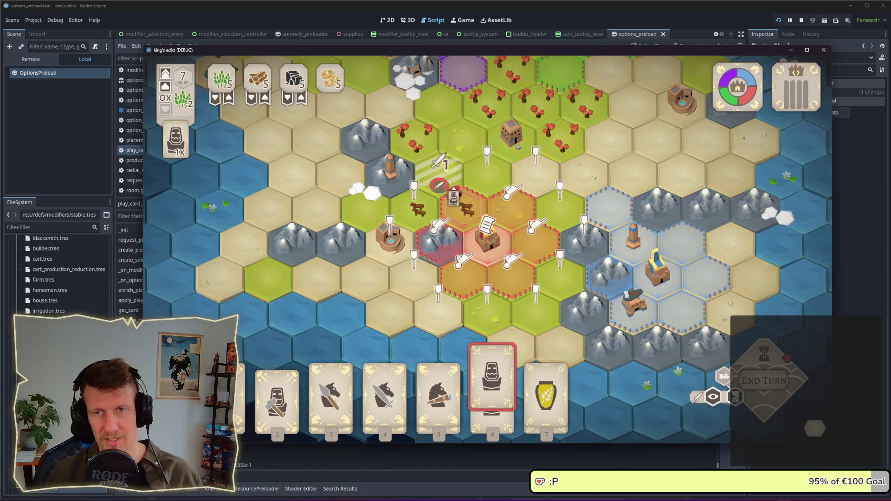
- Return to the Godot editor and jump to the can_place_modifier definition
key(alt+Tab)
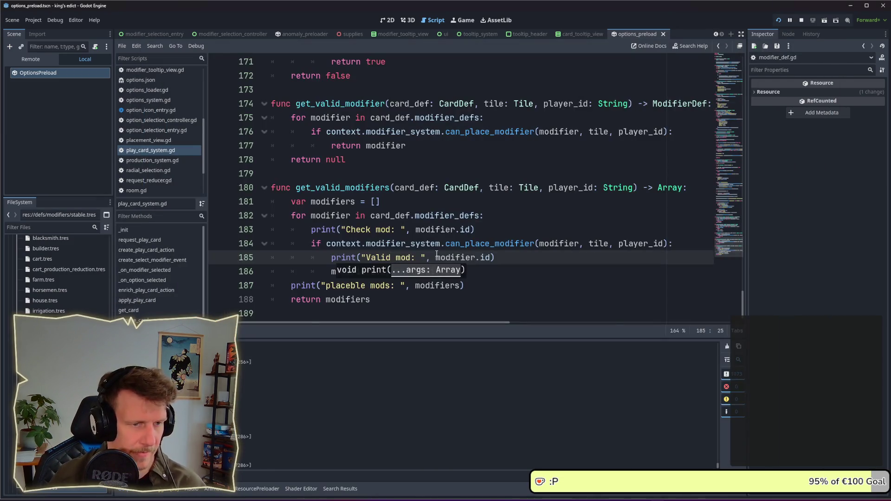
key(End)
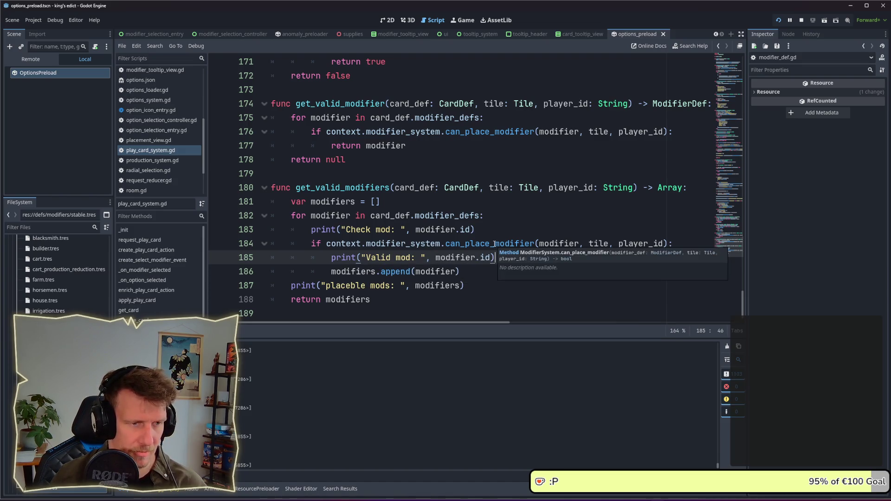
ctrl+click(494, 243)
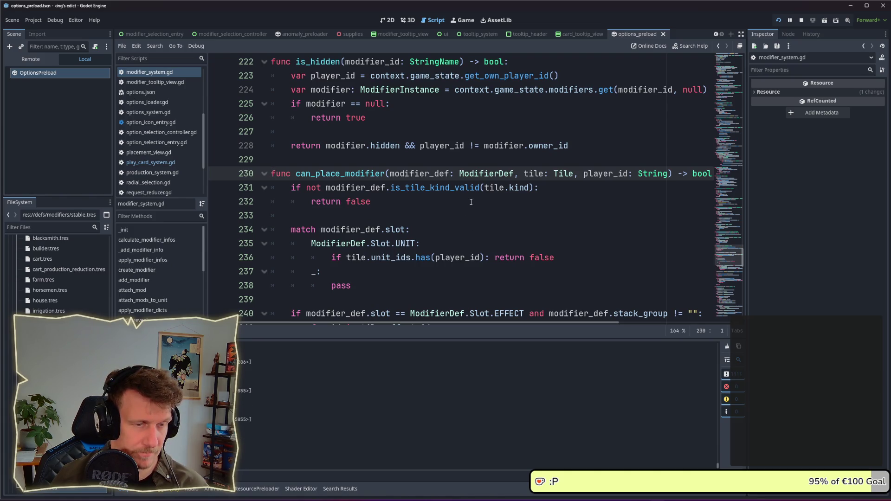
- Add print("invalide tile kind") under the tile kind check and save the script
click(554, 189)
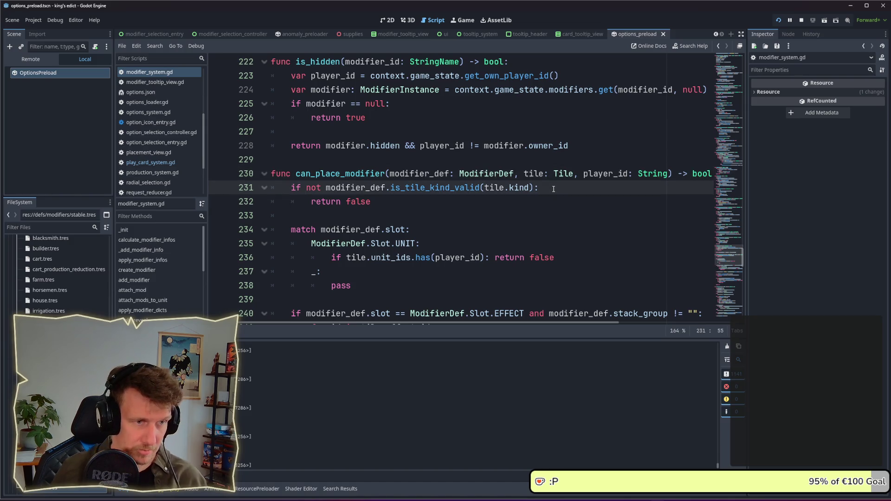
key(Return)
text(pri)
text(nt("inv)
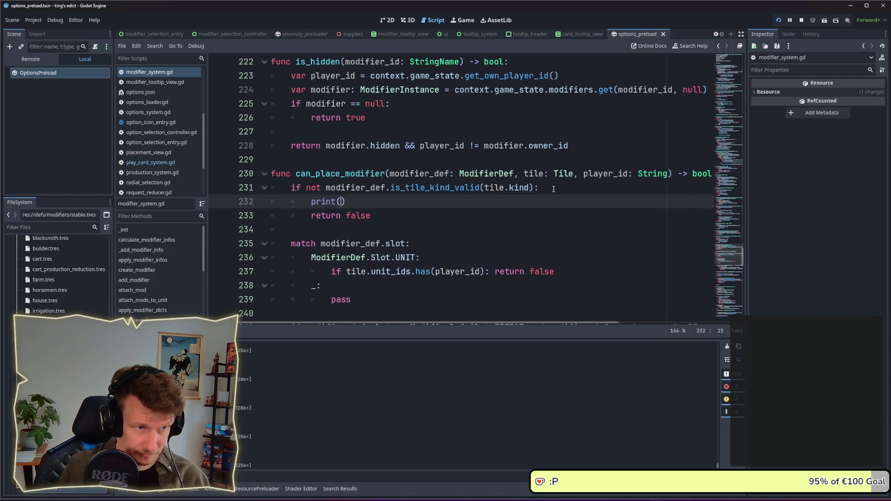
text(al)
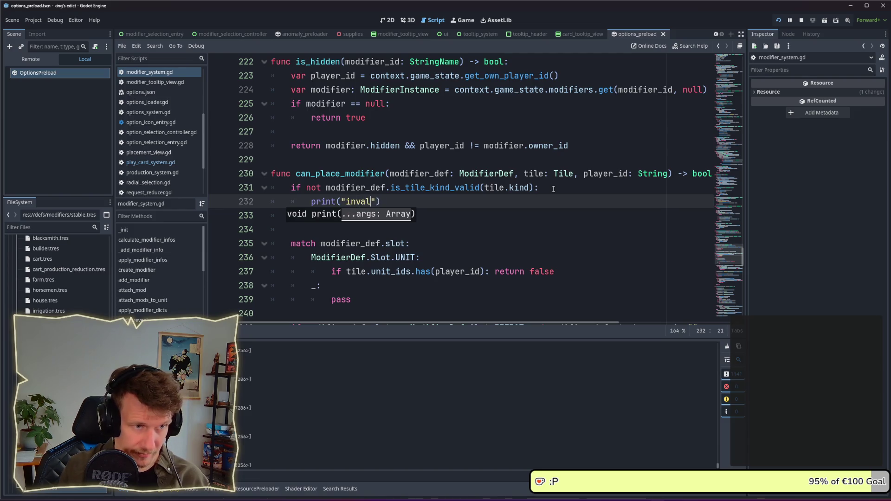
text(ide )
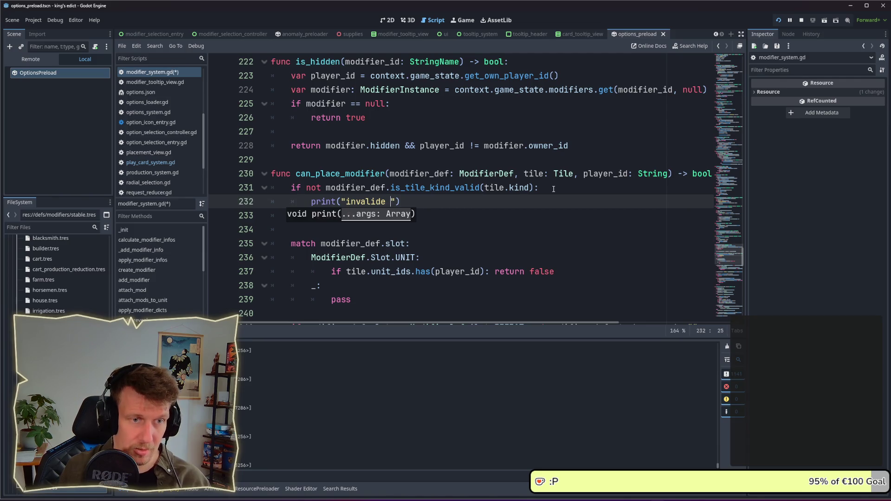
text(tilke)
key(BackSpace)
key(BackSpace)
key(BackSpace)
text(ilke)
key(BackSpace)
key(BackSpace)
text(e k)
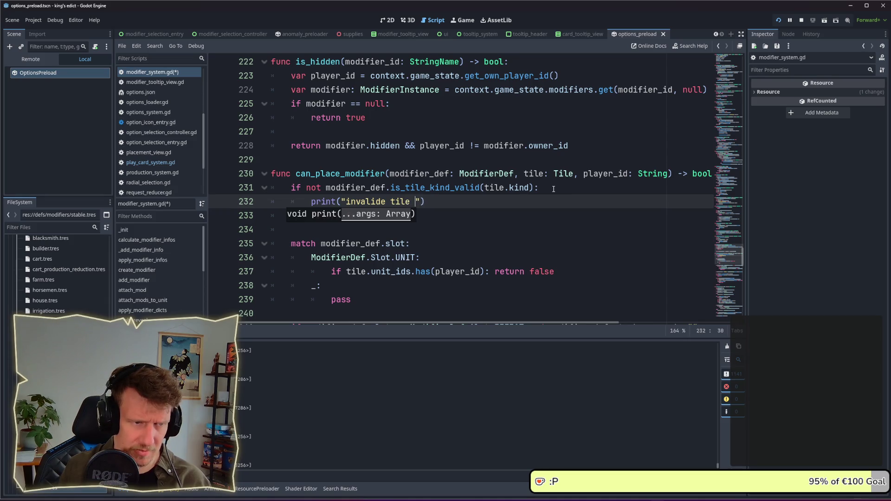
text(ind)
key(ctrl+s)
drag(445, 202, 311, 201)
key(ctrl+c)
scroll(413, 217, down, 2)
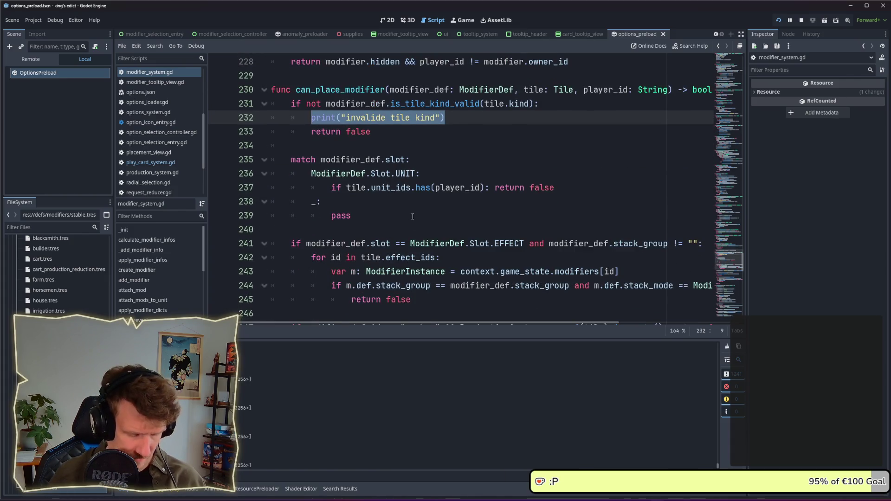
- Copy the tile-kind print line and paste it under the all_flags_match check
scroll(415, 214, down, 1)
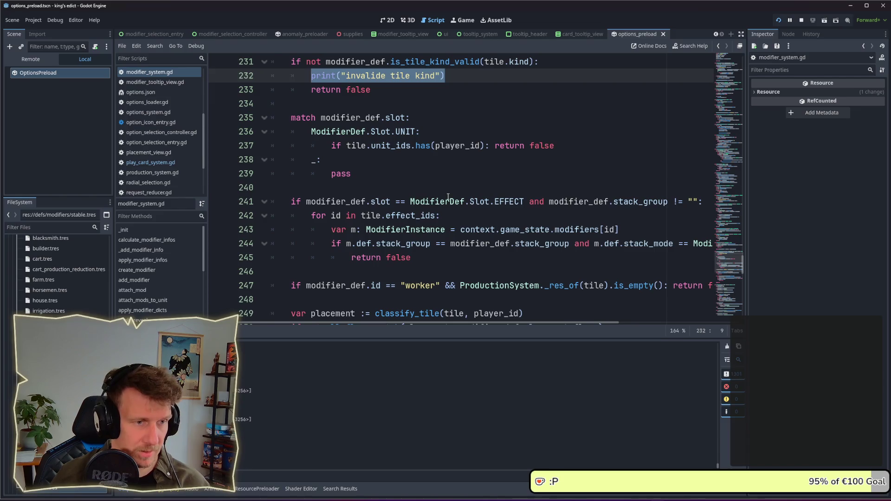
mouse_move(451, 250)
scroll(485, 304, down, 2)
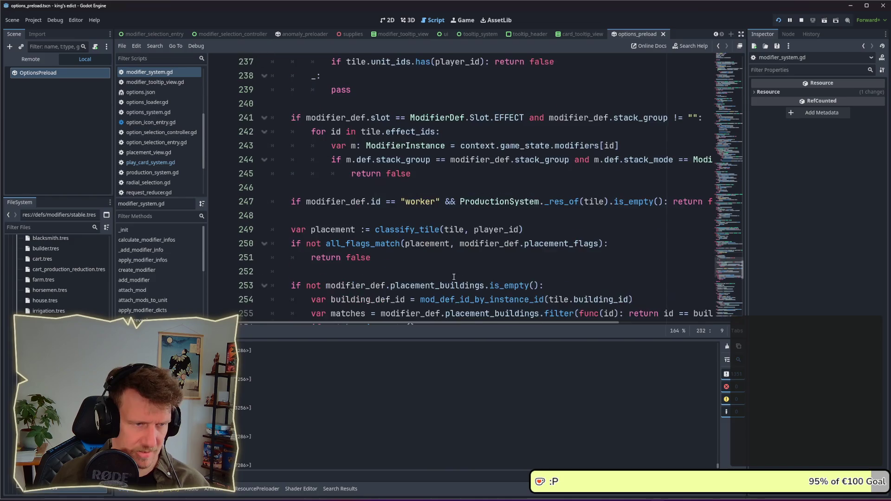
mouse_move(484, 323)
mouse_down()
mouse_move(552, 322)
mouse_move(453, 317)
mouse_up()
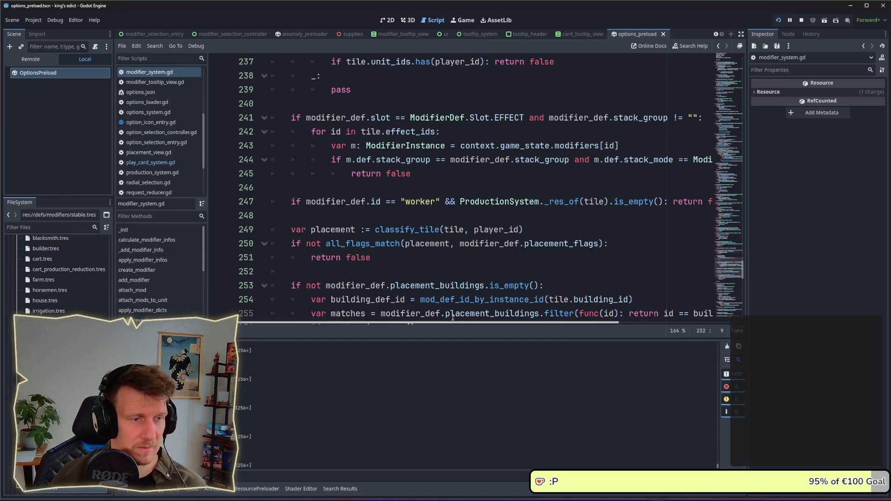
click(589, 250)
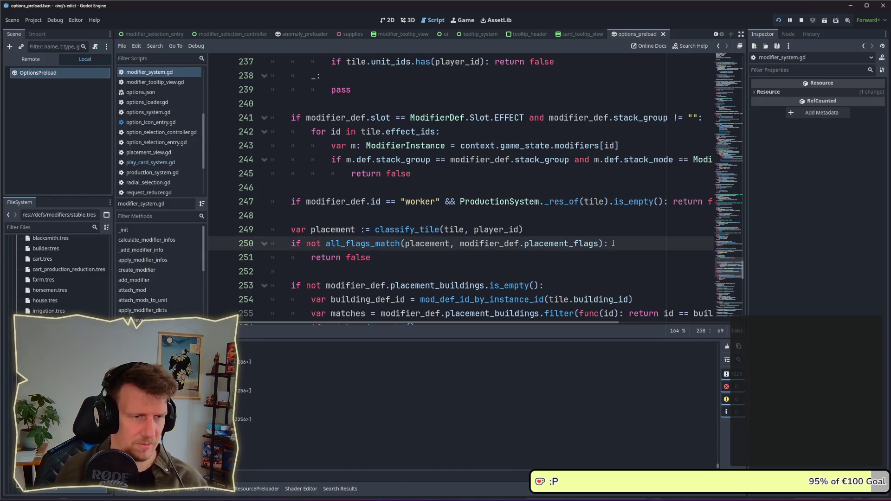
key(Return)
key(ctrl+v)
- Change the pasted message to "invalide flags" and bring the running game forward
double_click(401, 257)
text(flas)
text(s)
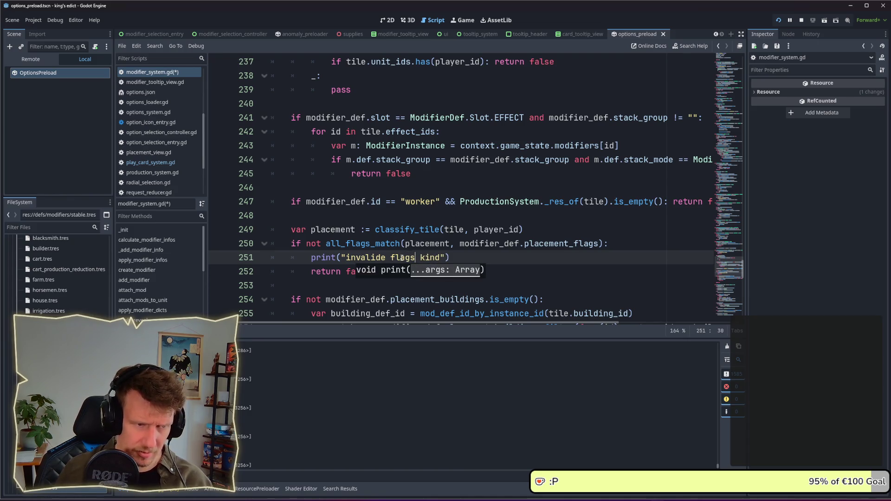
double_click(439, 253)
key(BackSpace)
key(BackSpace)
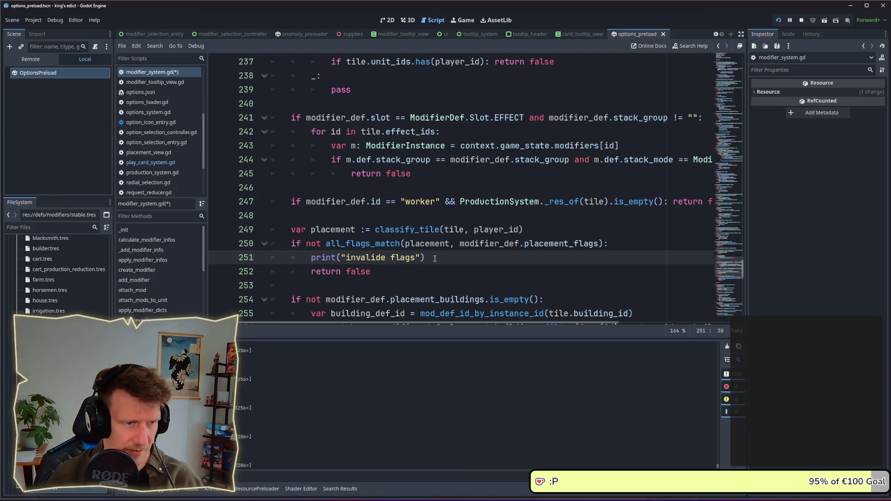
key(alt+Tab)
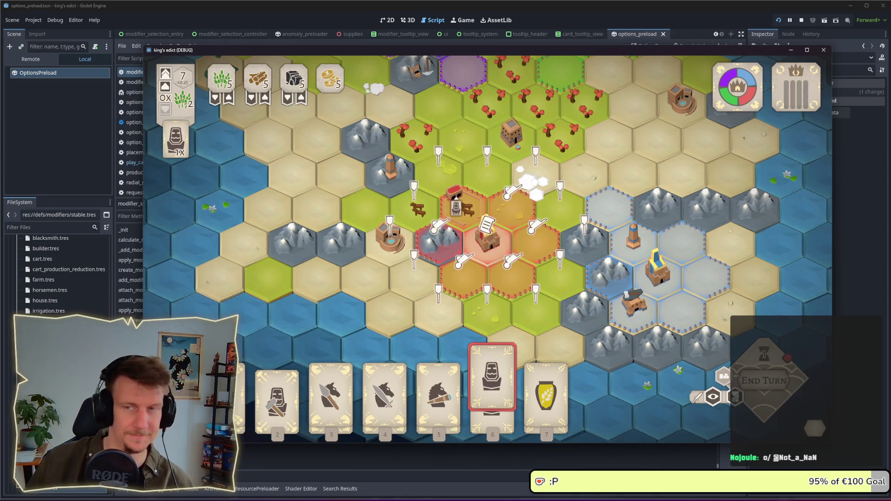
- Deselect card 6 in the game and return to the modifier_system.gd script
right_click(458, 202)
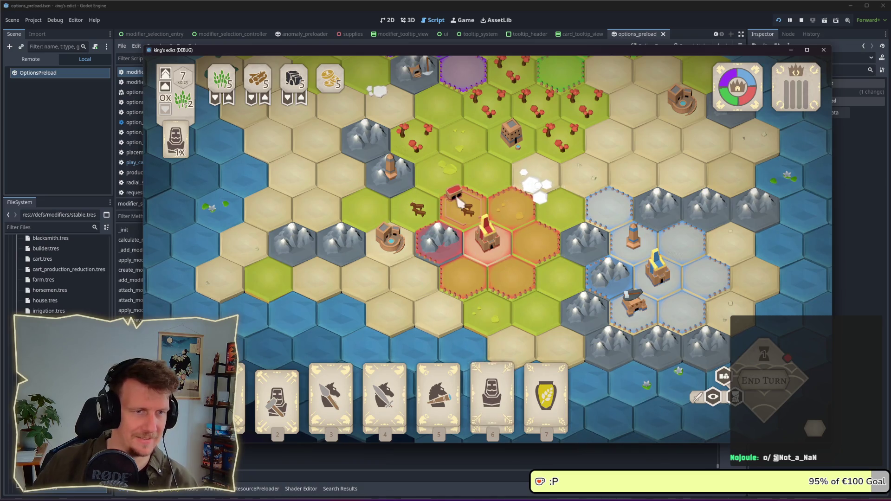
key(alt+Tab)
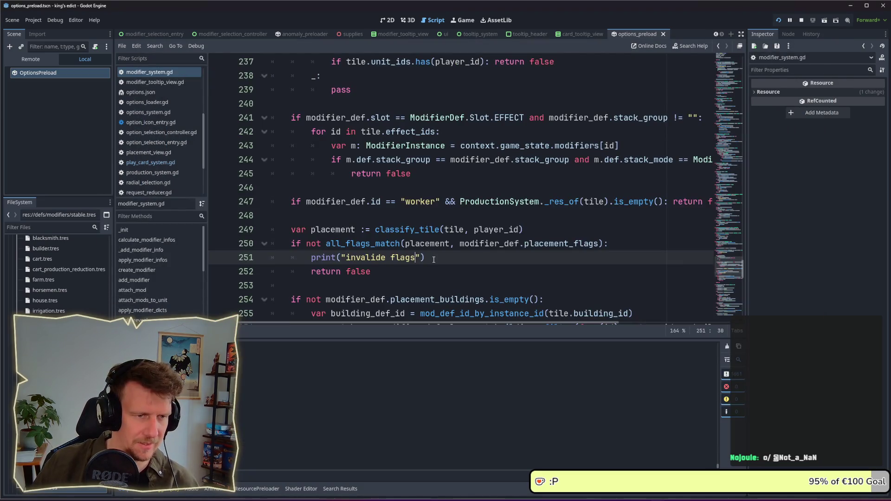
scroll(398, 191, up, 3)
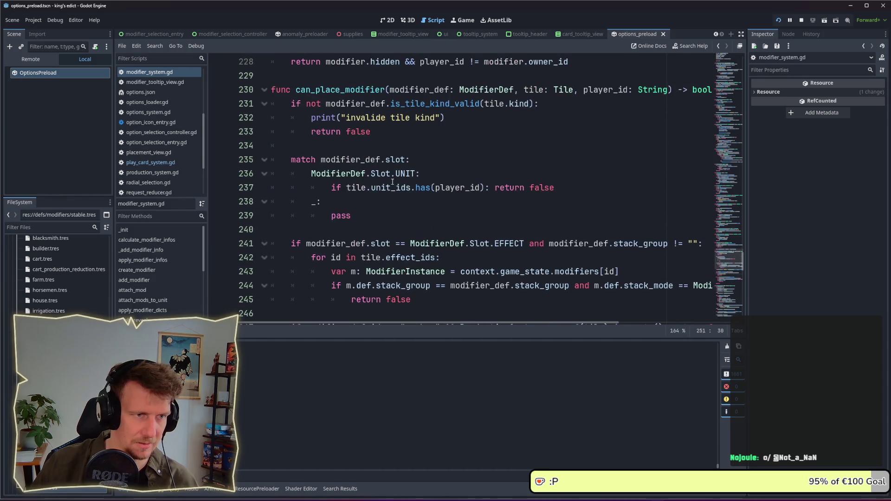
click(444, 123)
key(shift+Home)
key(shift+Home)
key(BackSpace)
key(BackSpace)
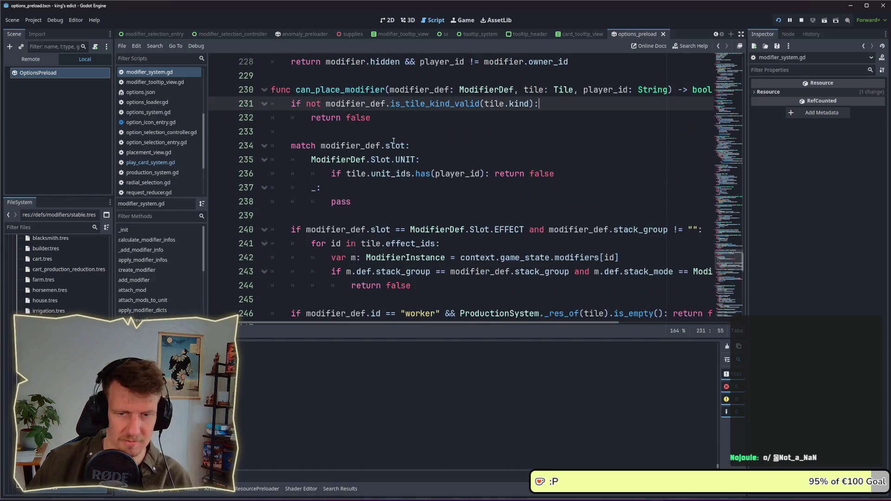
scroll(397, 141, down, 1)
scroll(397, 141, down, 2)
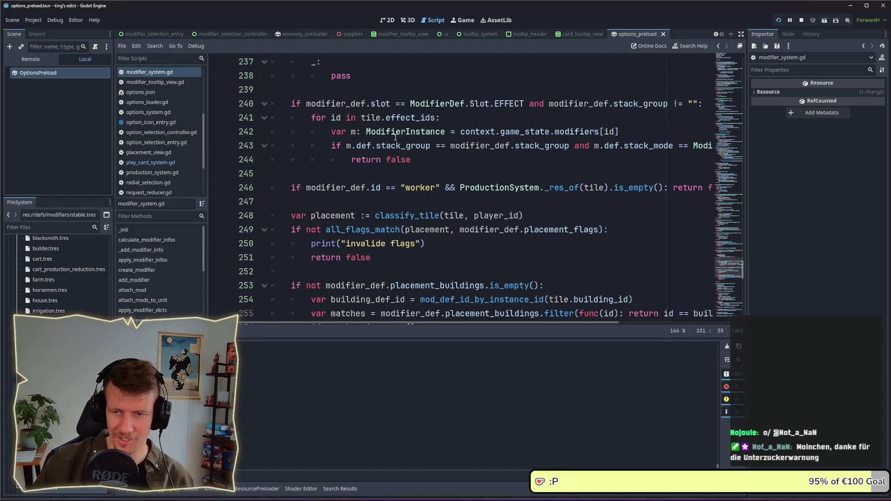
scroll(427, 211, down, 1)
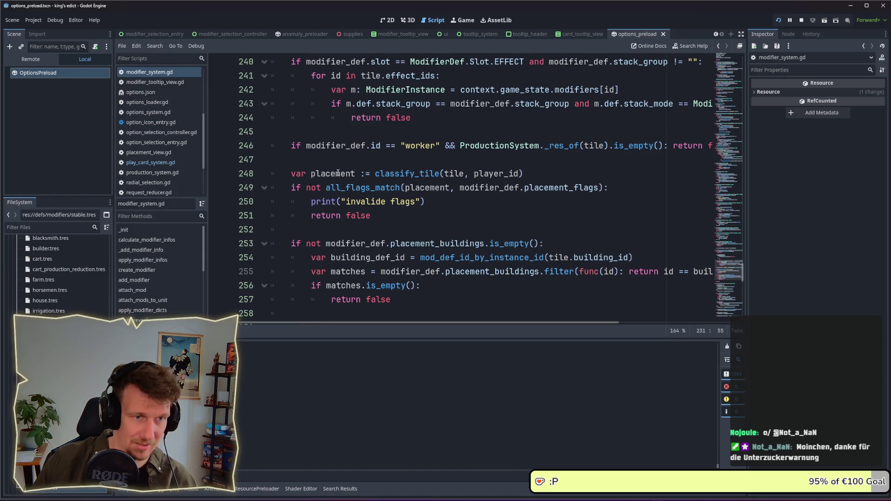
ctrl+click(408, 173)
scroll(462, 205, down, 1)
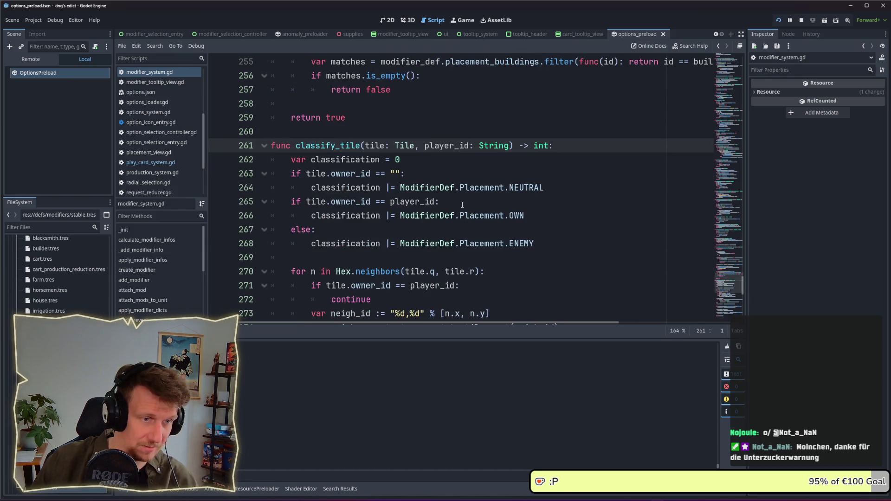
scroll(462, 204, down, 1)
scroll(462, 204, down, 1)
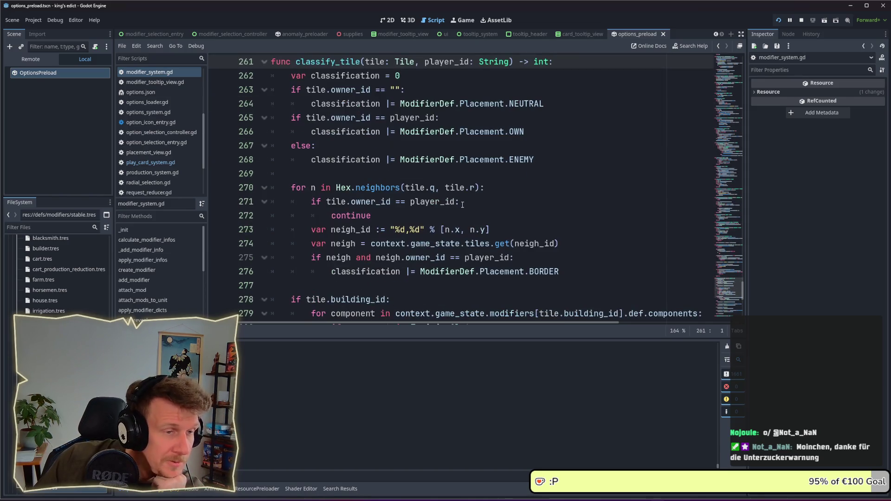
scroll(469, 191, down, 2)
scroll(472, 188, up, 3)
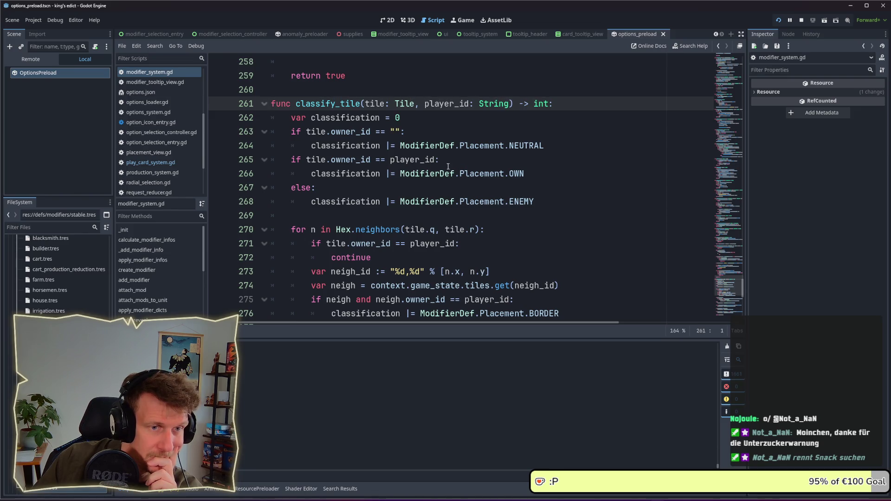
scroll(387, 178, down, 2)
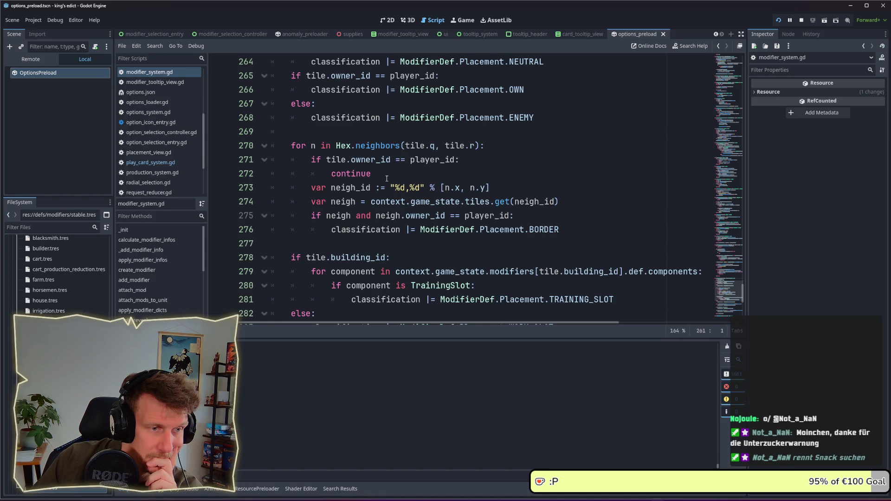
scroll(387, 178, down, 2)
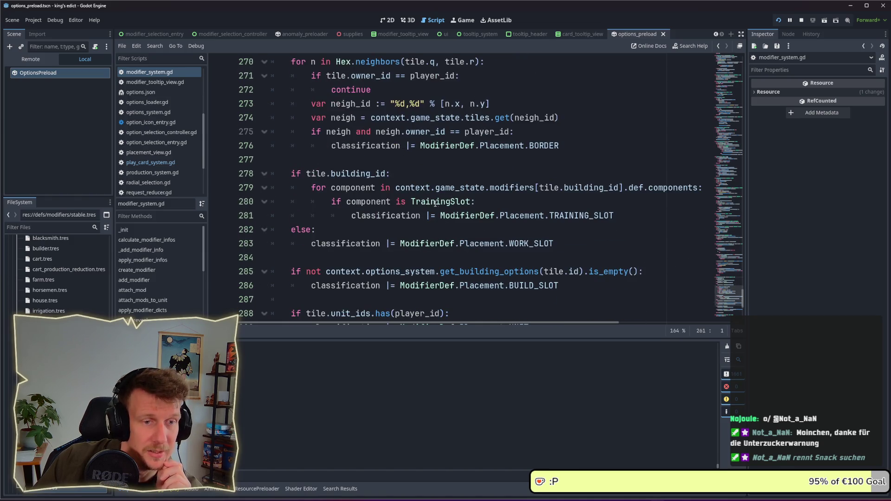
mouse_move(617, 215)
mouse_down()
mouse_move(428, 217)
mouse_move(440, 219)
mouse_up()
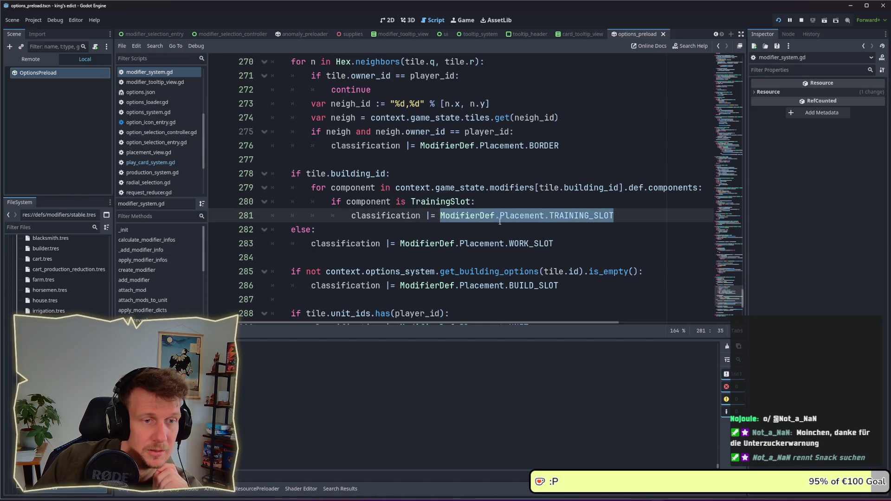
click(544, 202)
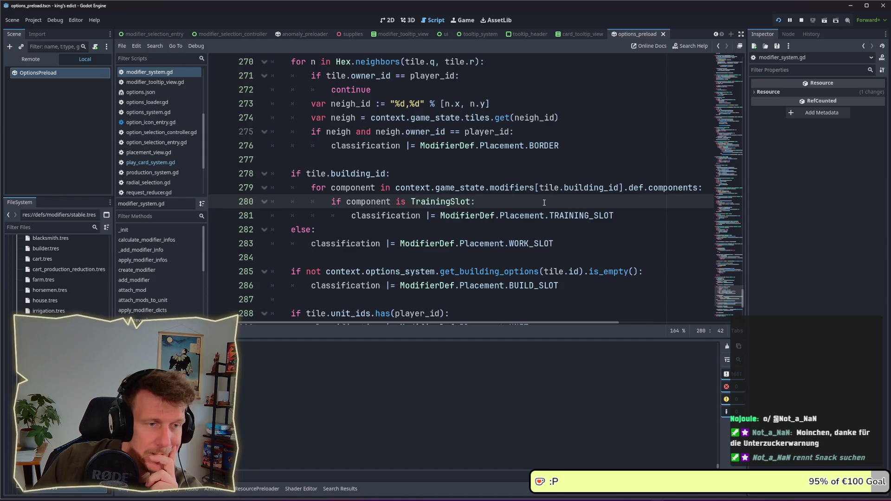
double_click(592, 188)
double_click(636, 187)
click(671, 188)
double_click(441, 202)
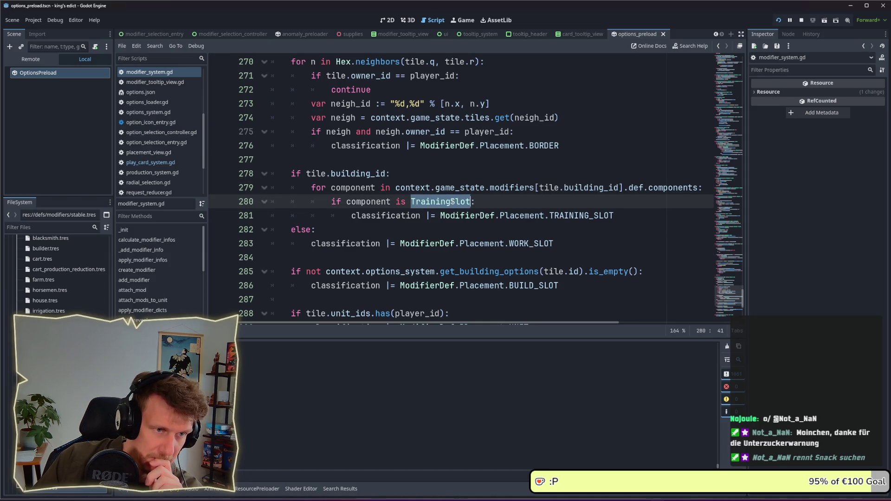
drag(614, 215, 441, 215)
mouse_move(552, 217)
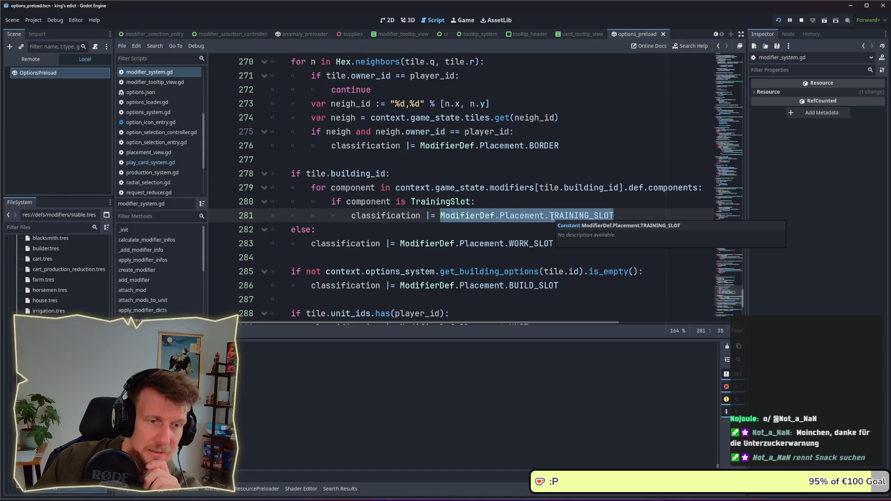
scroll(488, 214, down, 1)
scroll(480, 213, down, 1)
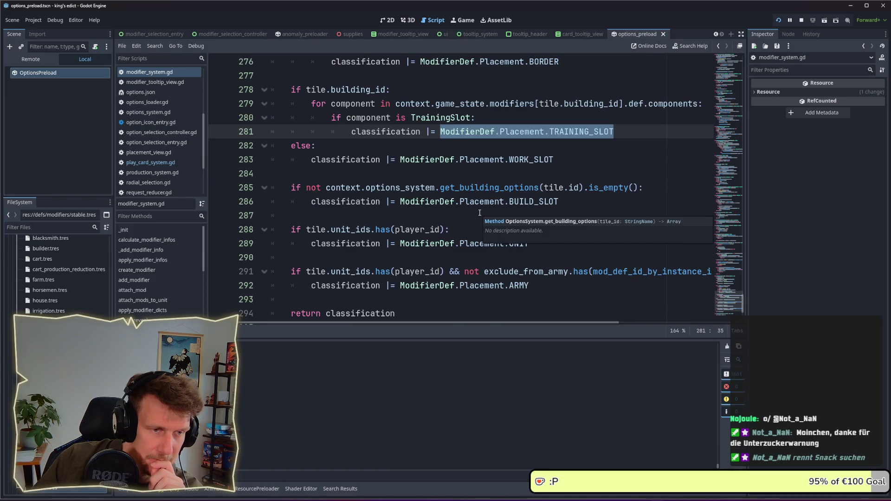
- Open barracks.tres via the 'barracks' file filter and inspect its TrainingSlot component, then filter for 'palace'
click(51, 227)
text(bar)
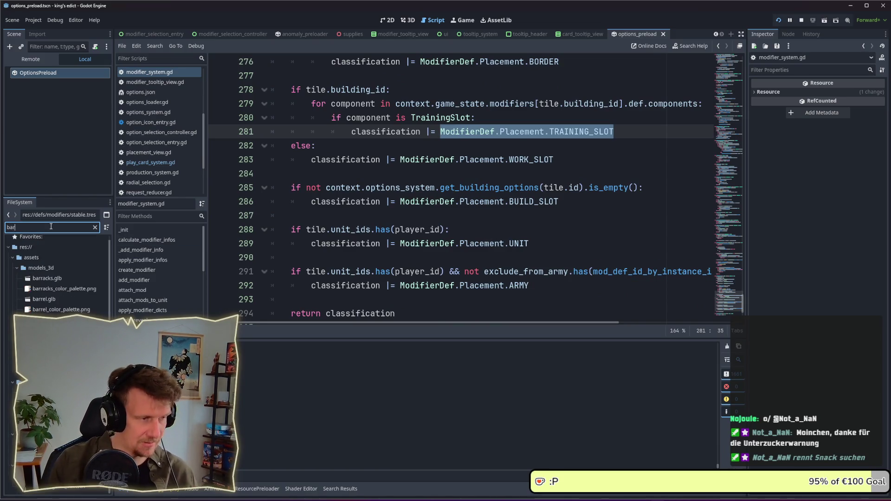
text(racks)
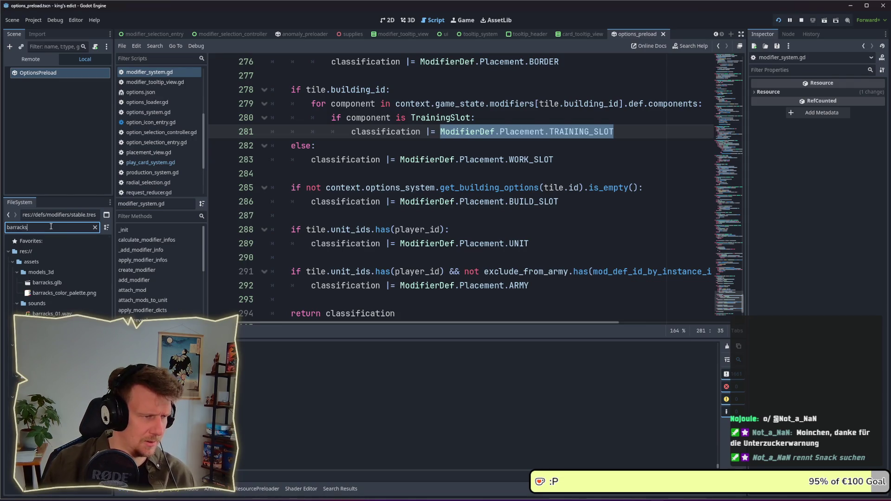
click(48, 355)
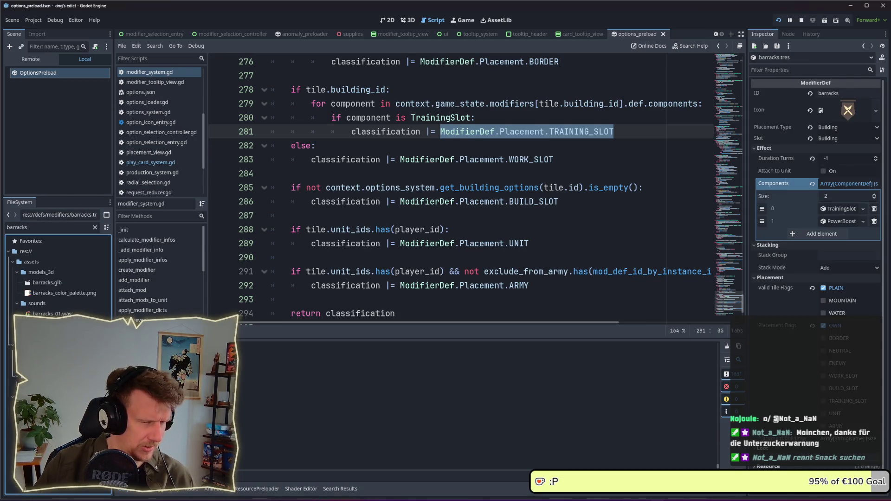
click(843, 211)
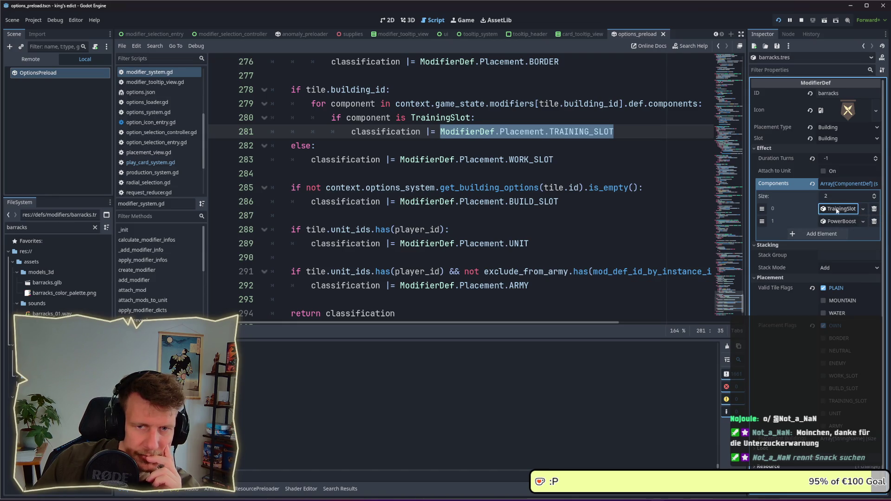
double_click(37, 227)
text(palace)
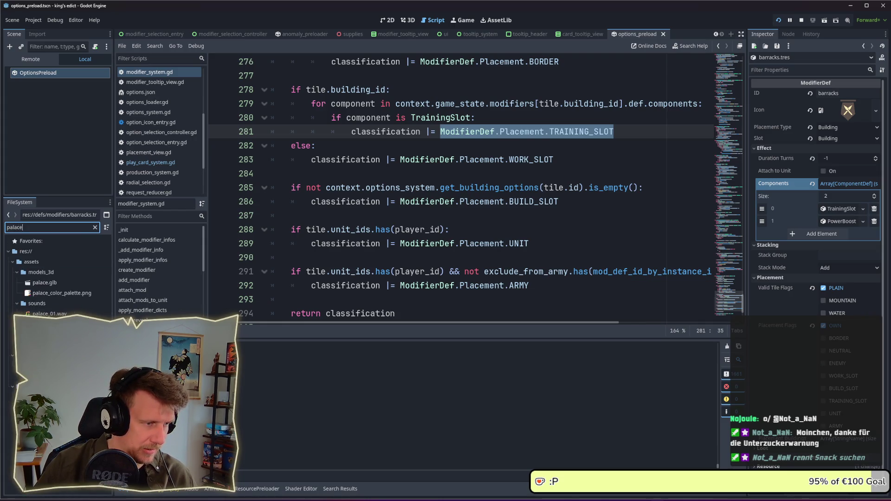
- Open palace.tres and inspect its TrainingSlot component
key(Return)
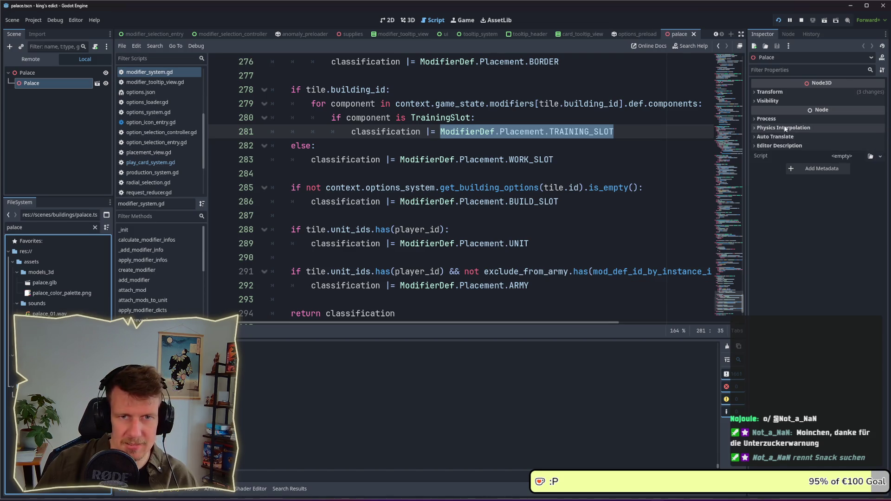
key(Down)
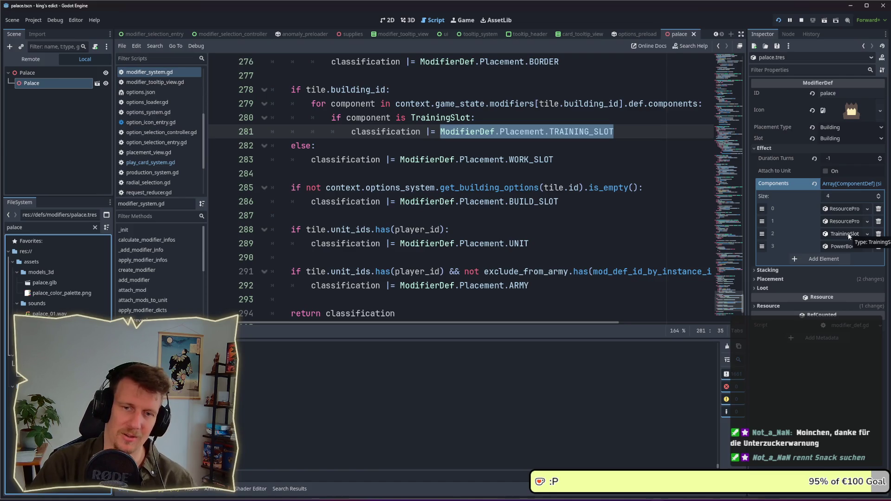
click(848, 233)
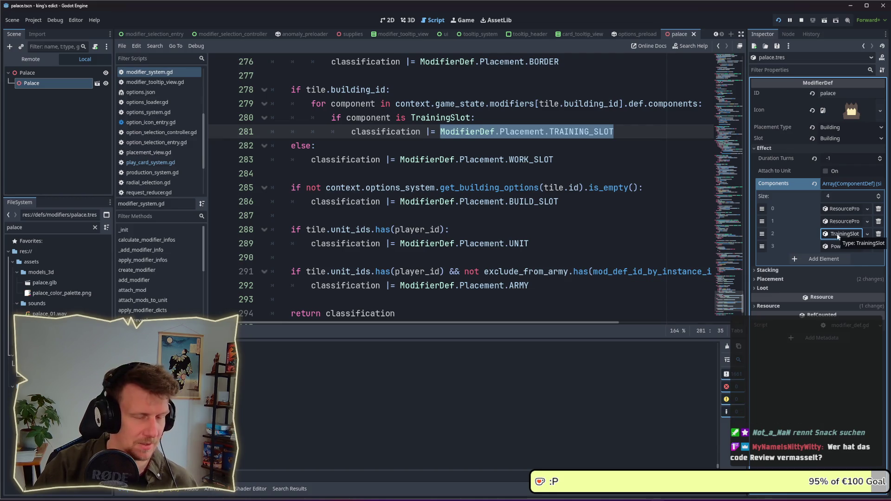
- Clear the file filter and search for 'stable' instead
double_click(6, 229)
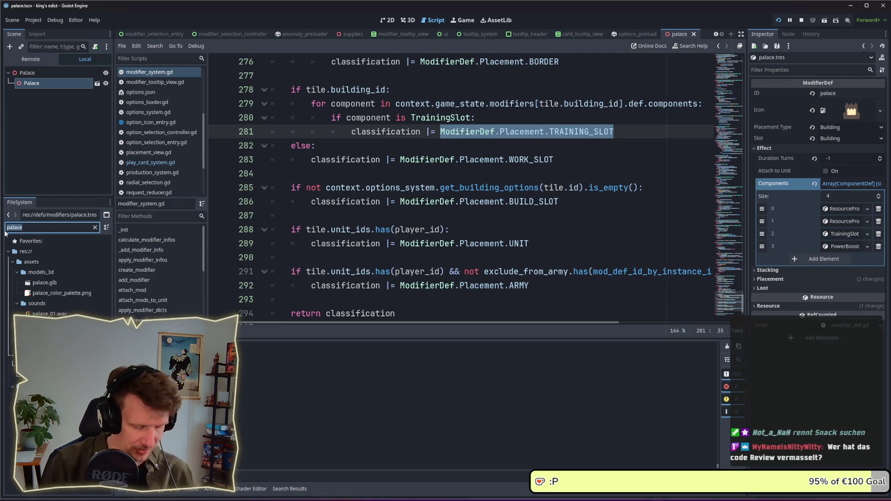
text(m)
key(BackSpace)
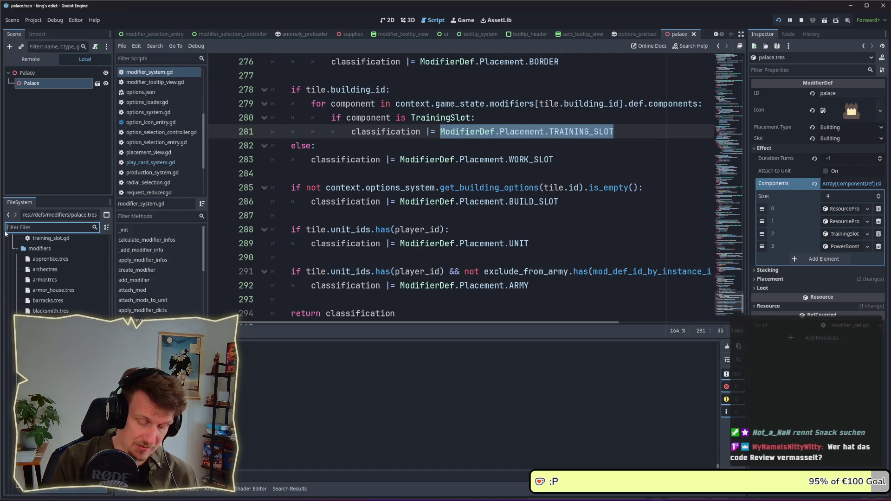
text(stable)
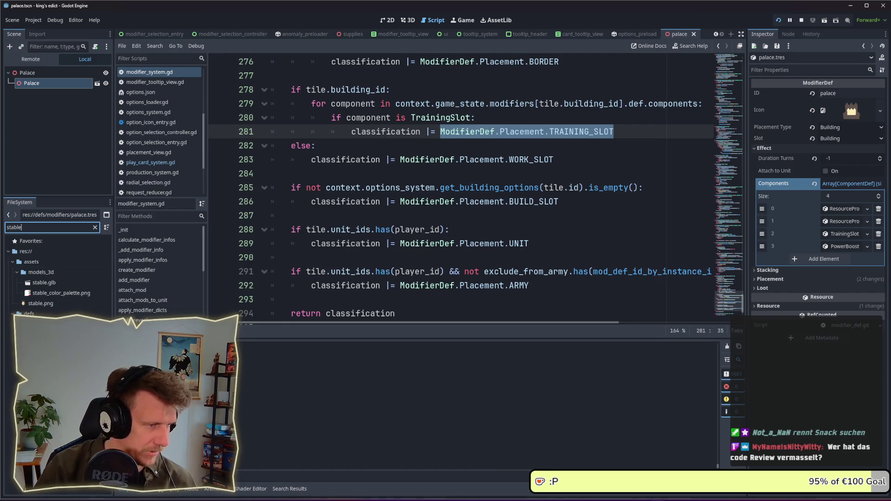
- Open stable.tres and add a second component of type TrainingSlot
click(41, 334)
click(44, 355)
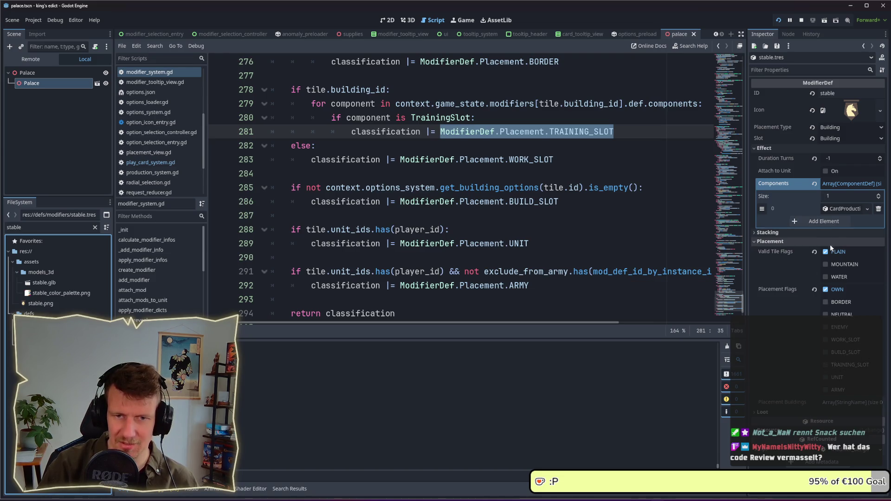
click(829, 222)
click(834, 221)
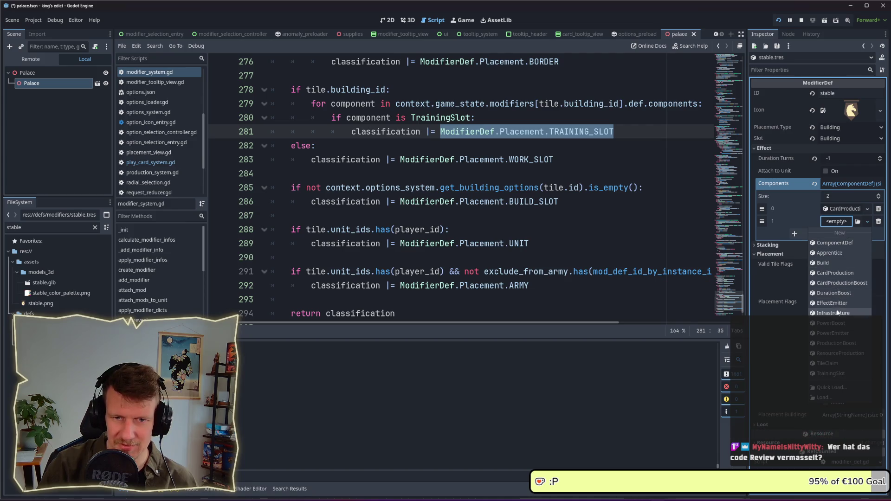
click(830, 373)
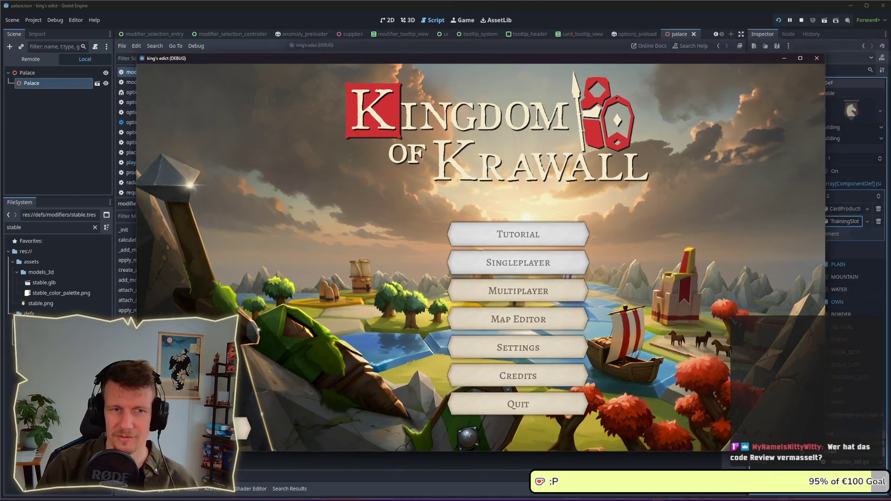
- Create a multiplayer game, pick a start position and start it
click(510, 292)
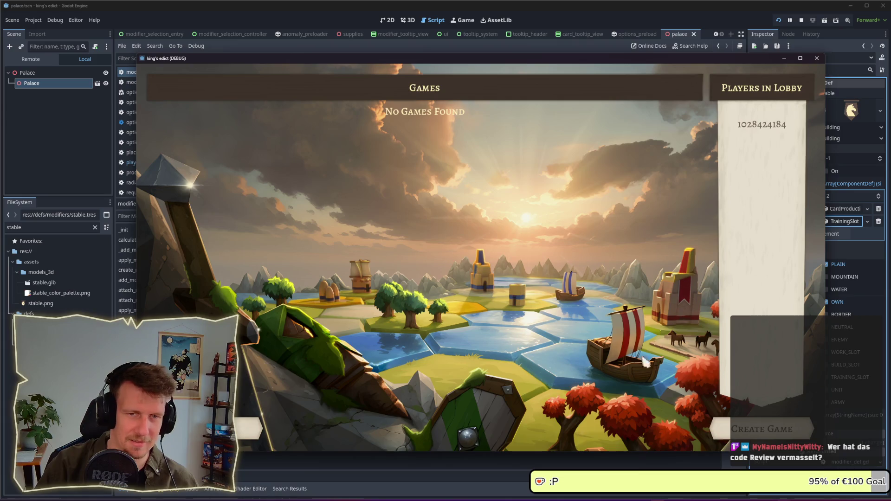
click(738, 434)
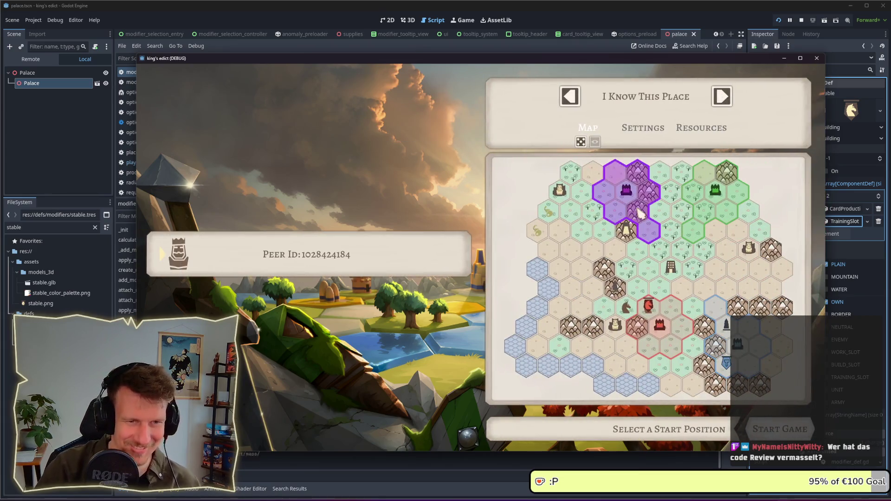
click(640, 213)
click(650, 320)
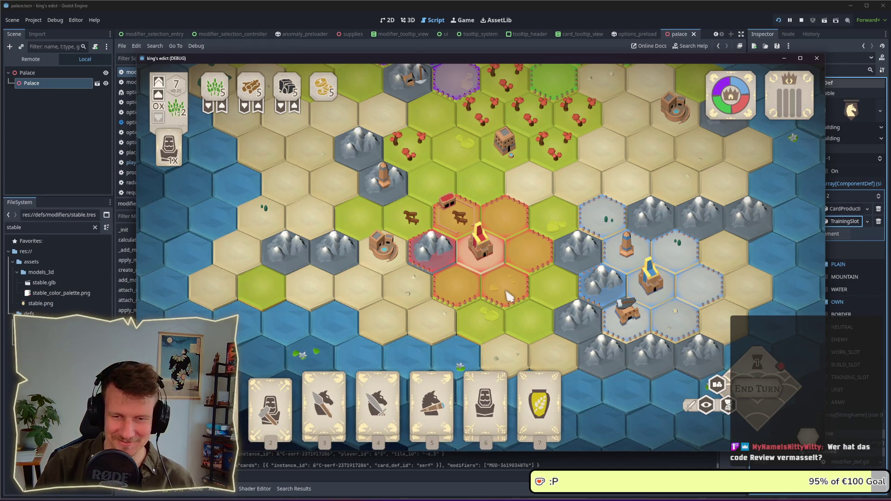
- Play the serf card on the palace hex and train a scout
click(485, 394)
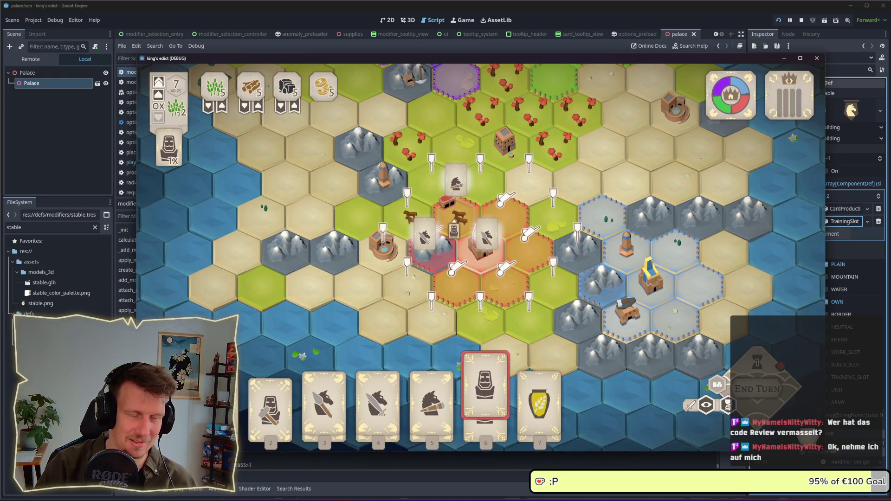
click(454, 230)
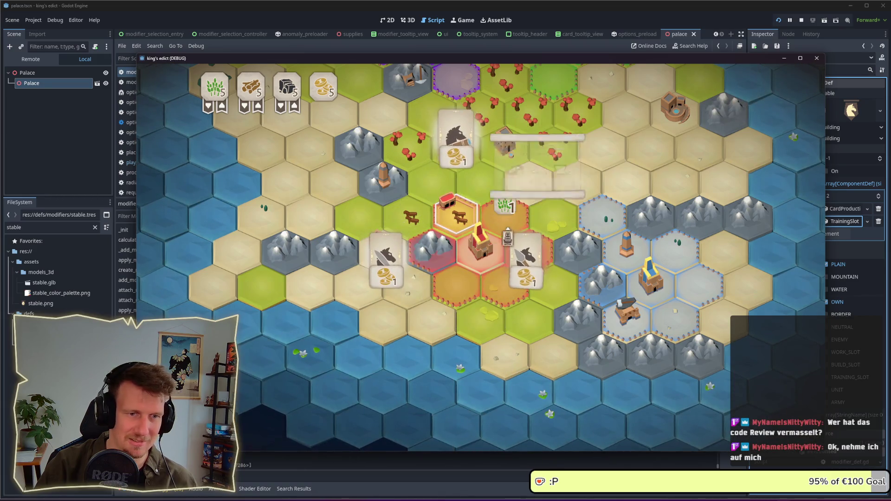
click(393, 254)
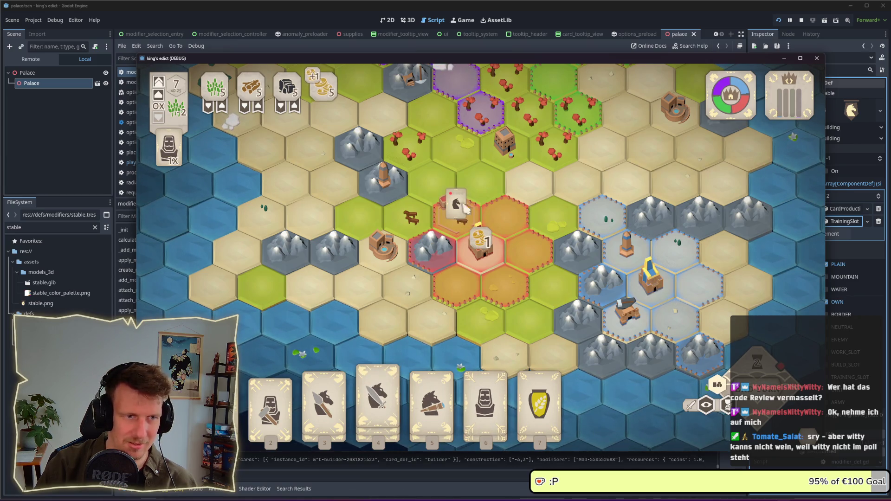
- Play the builder card onto the map, then switch to Obsidian
click(483, 408)
click(427, 237)
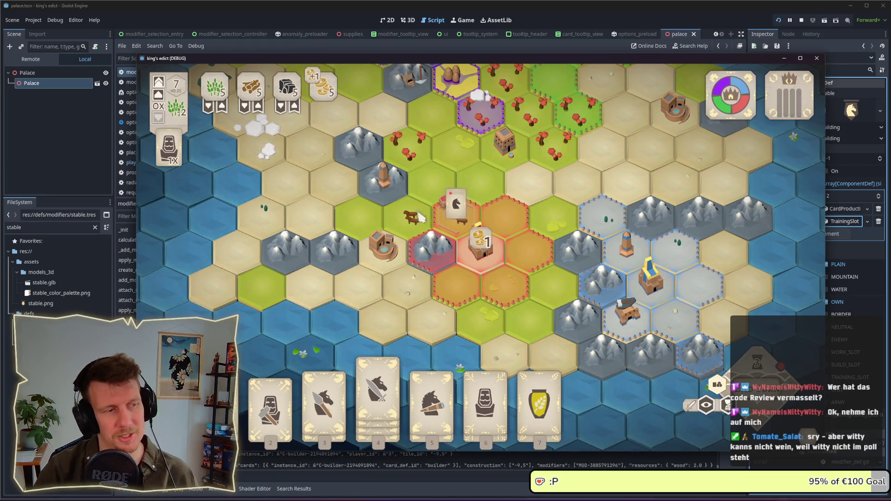
key(alt+Tab)
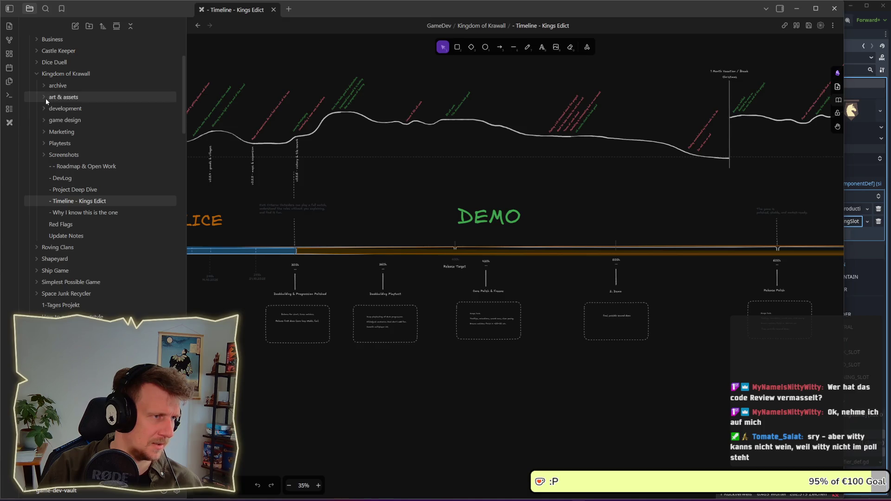
- Open the 3.1 Multiplayer Playtest Version note in the development folder
click(44, 110)
scroll(85, 263, down, 5)
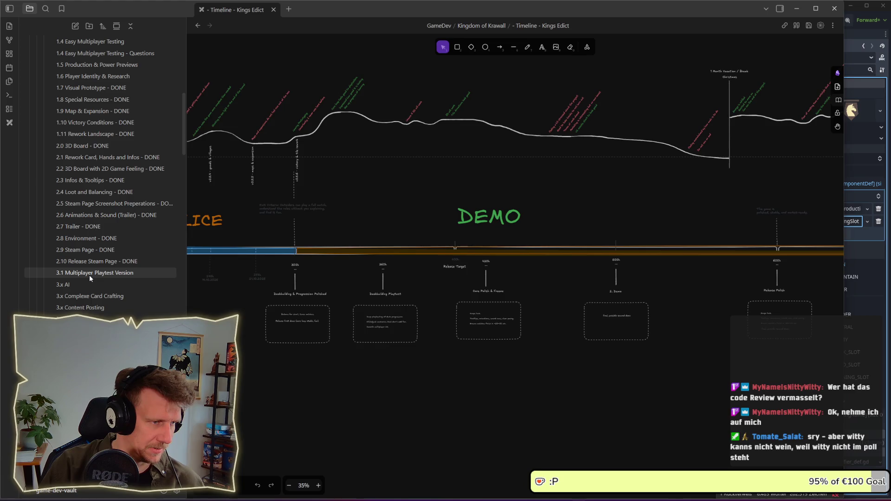
click(90, 275)
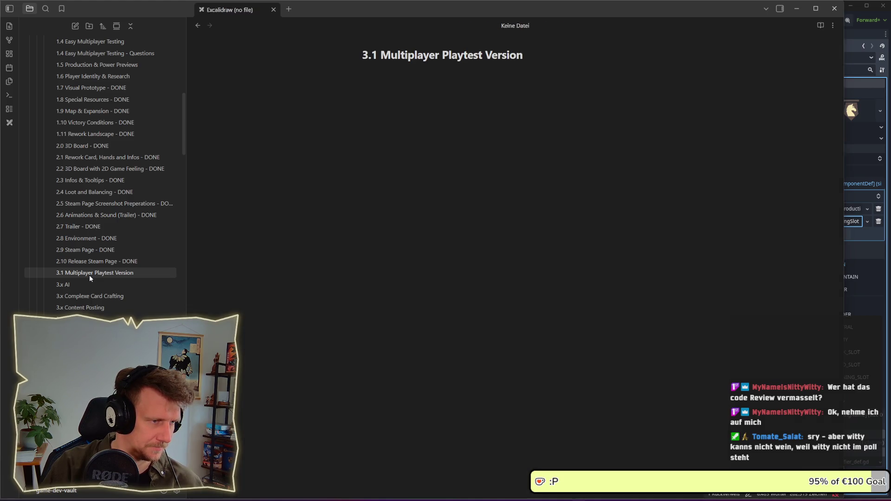
scroll(488, 282, down, 1)
scroll(445, 291, down, 1)
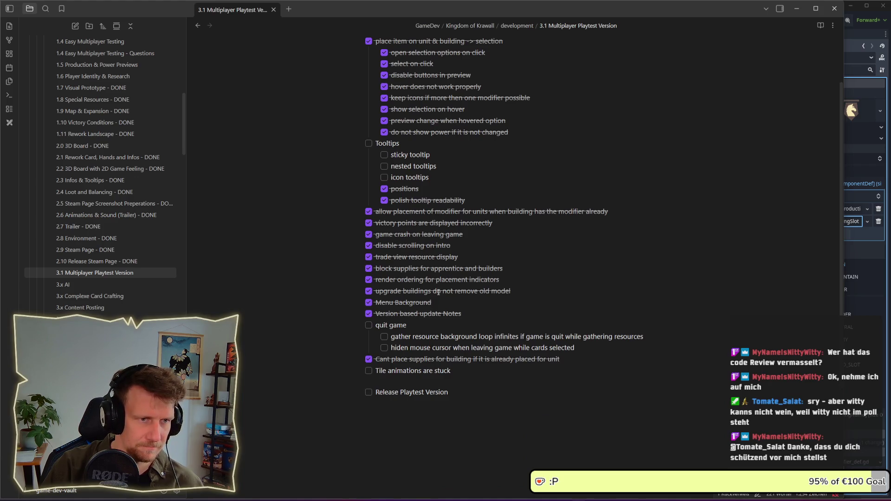
- Add the to-do 'Card production -> allow multiple cards per tile to produce' and minimize Obsidian
key(Return)
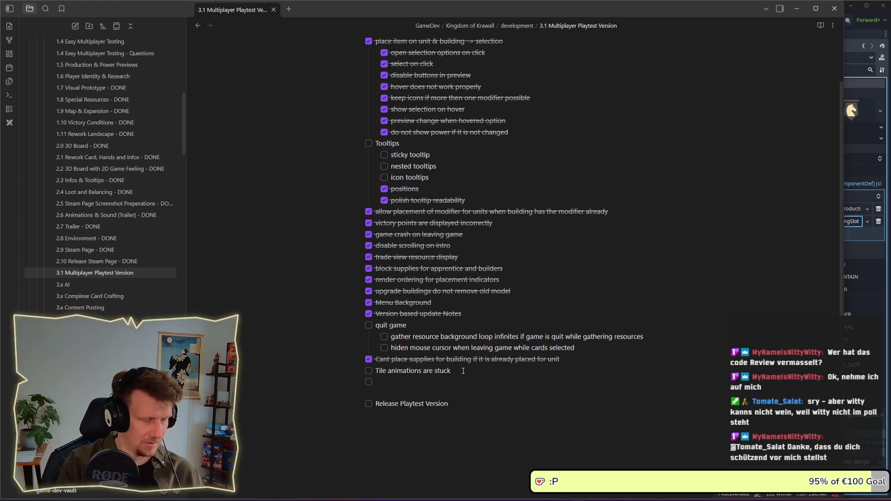
text(Hor)
key(BackSpace)
key(BackSpace)
key(BackSpace)
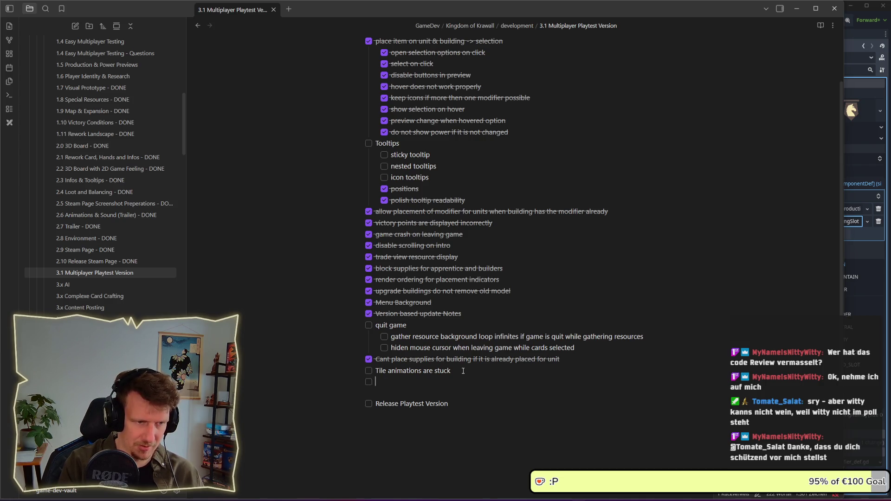
text(Card)
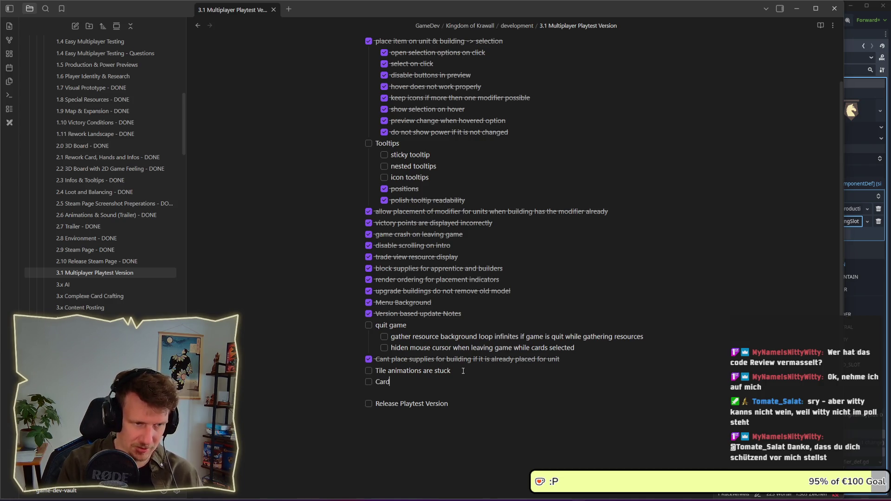
text( production ->)
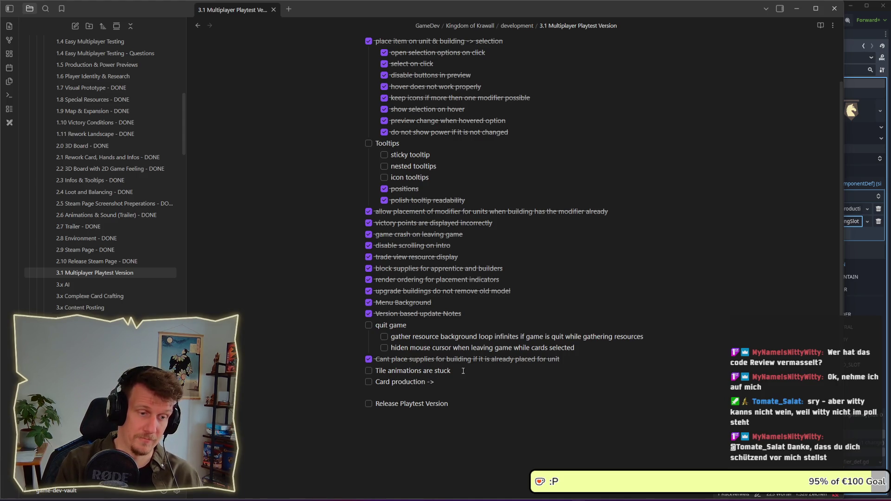
text( allow )
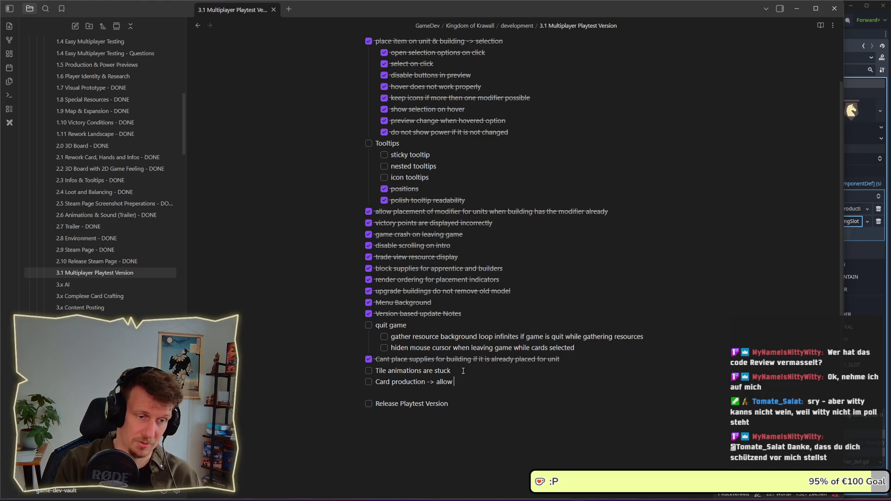
text(tmultiple)
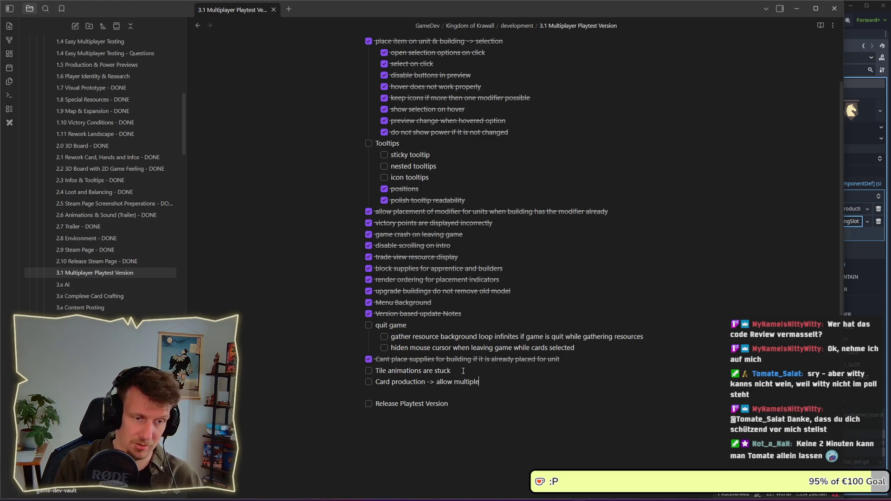
text( cards per ti)
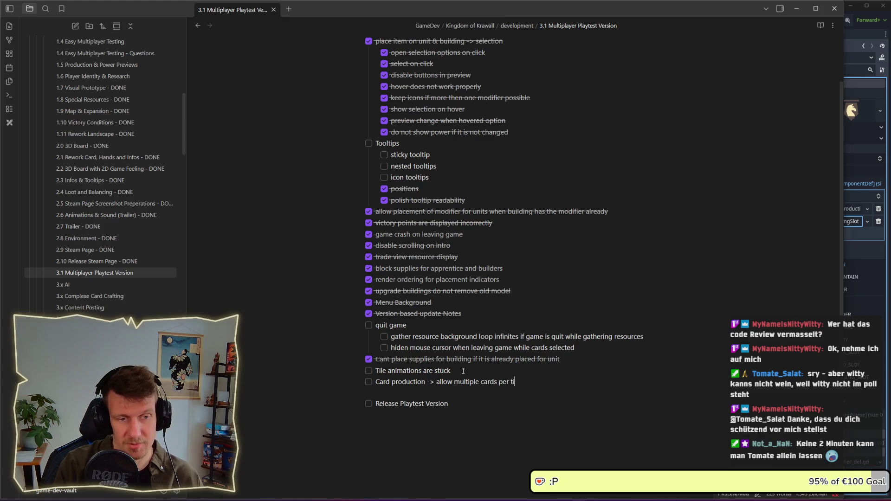
text(le to pr)
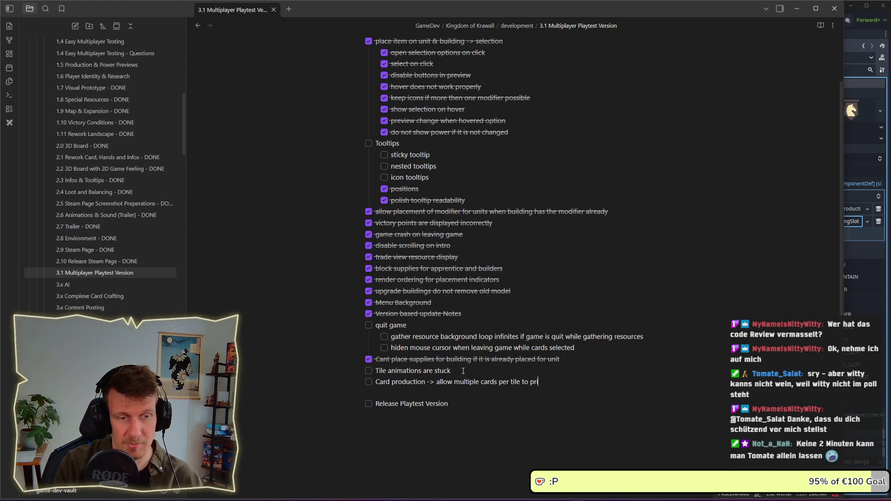
text(oduce)
click(463, 371)
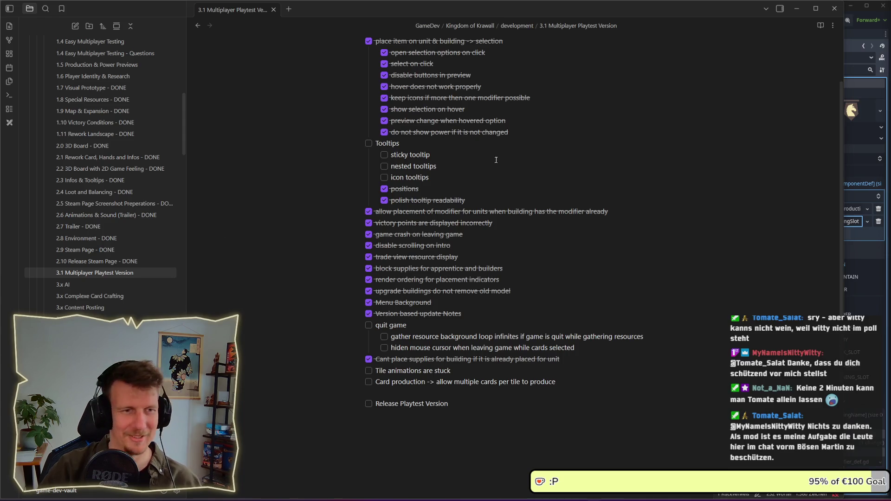
click(489, 180)
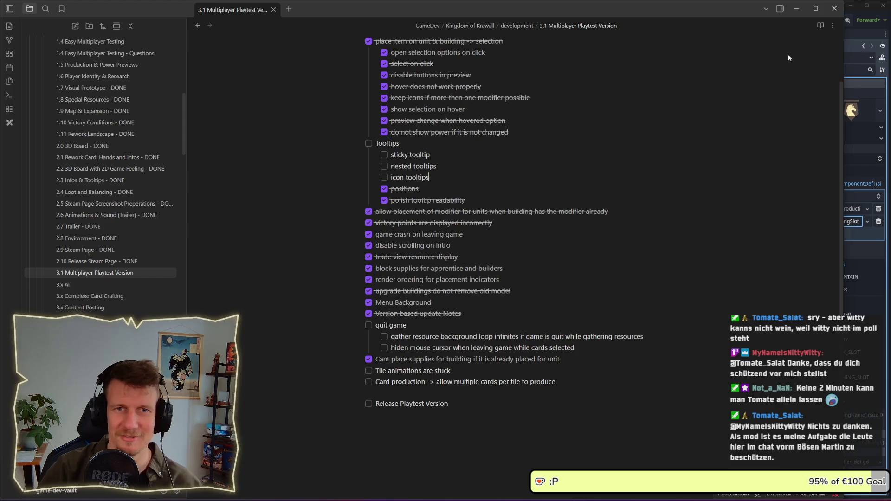
click(795, 11)
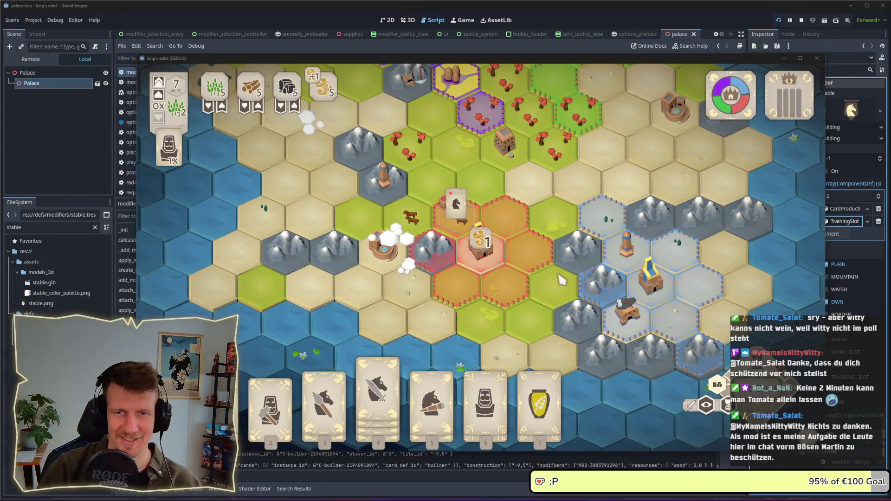
- Select and deselect a grass hex, then close the game window
click(485, 321)
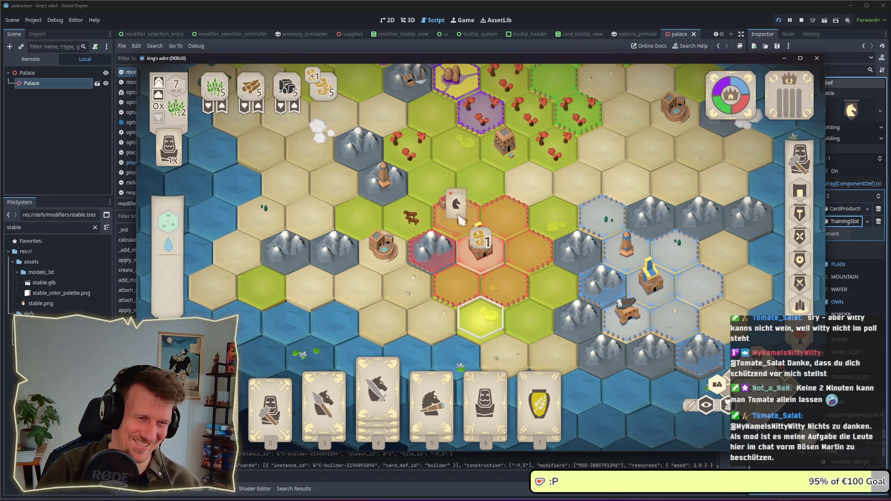
click(436, 280)
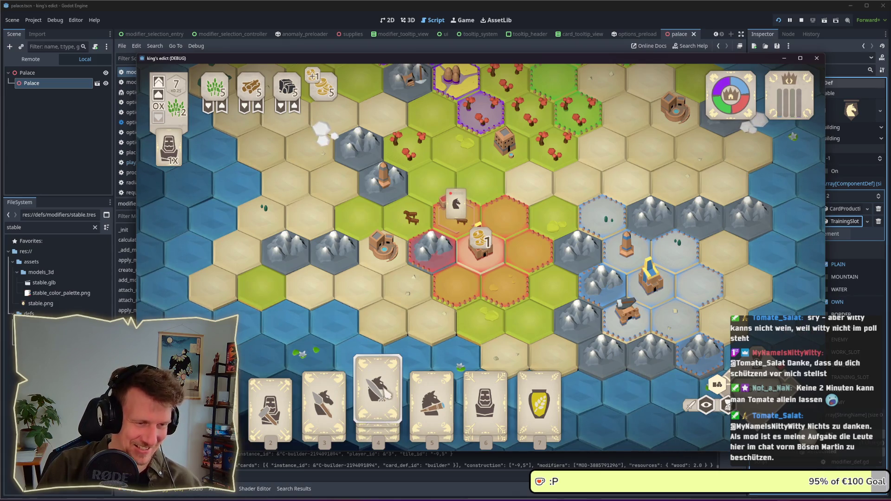
click(800, 21)
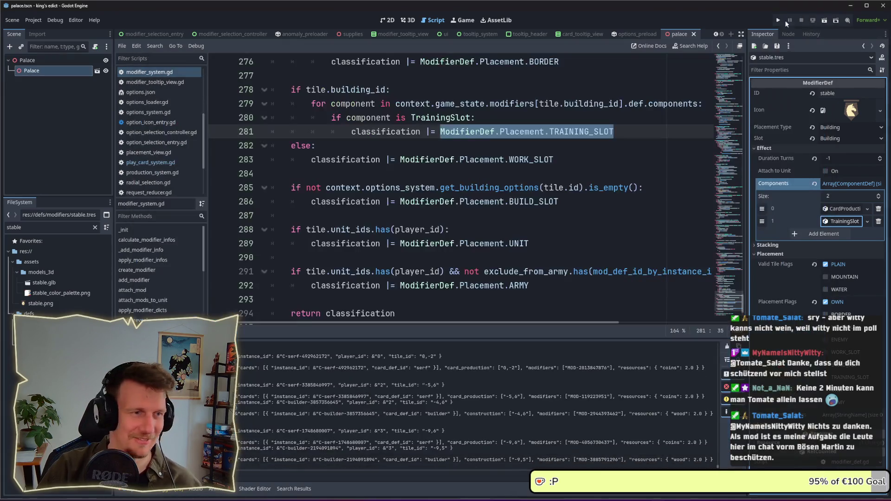
- Add the checklist item 'Enable cards as production resource' in Obsidian, then minimize it
key(alt+Tab)
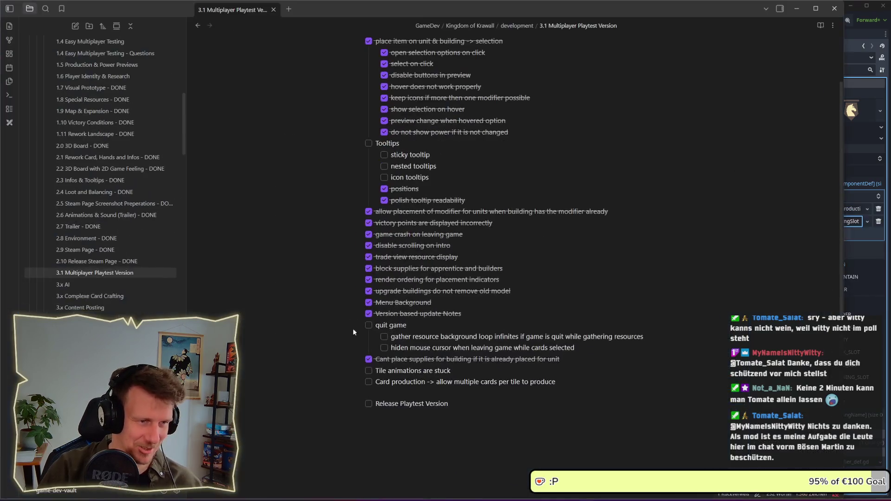
key(Return)
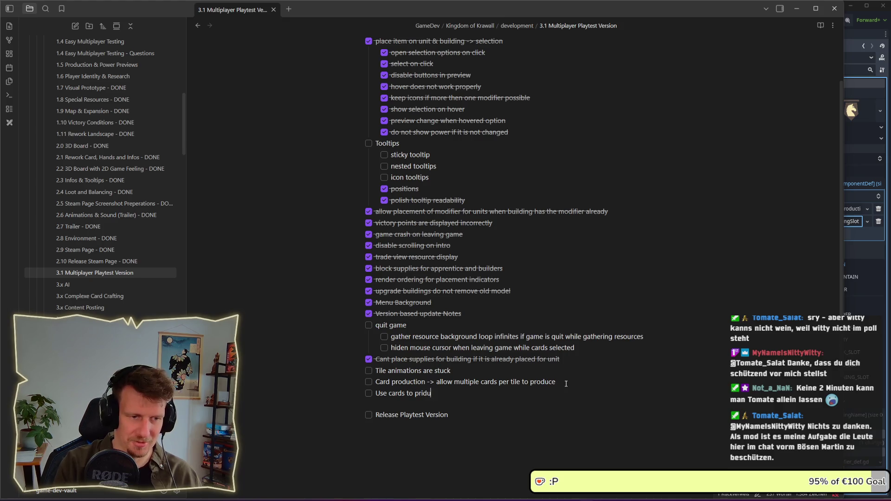
key(BackSpace)
key(BackSpace)
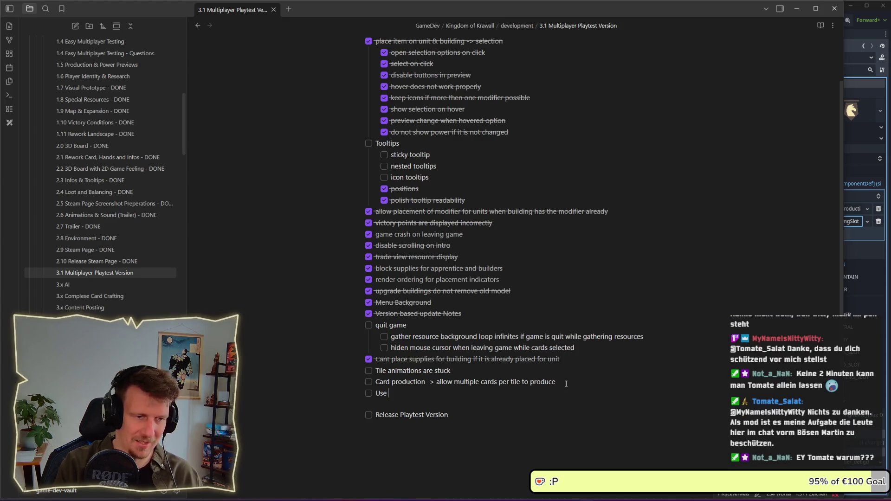
text(E)
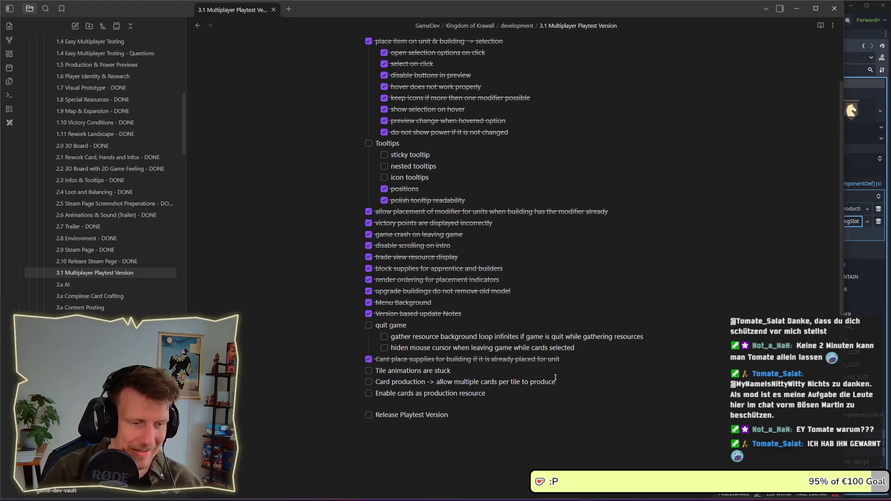
click(798, 11)
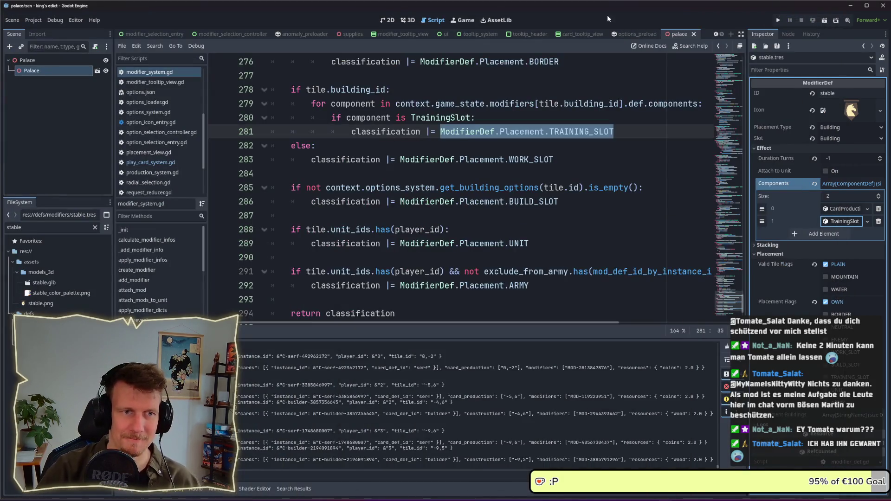
- Glance at the saved game screenshot, then return to Godot and run the project again
key(alt+Tab)
click(595, 265)
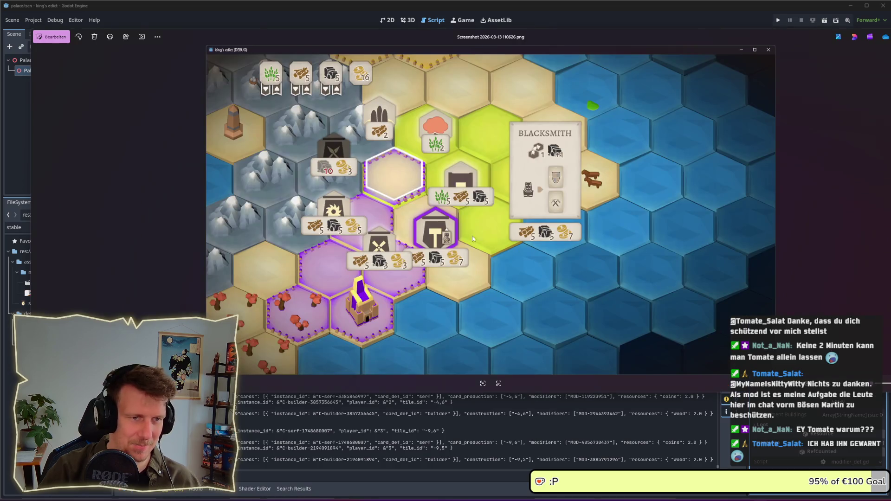
key(alt+Tab)
click(332, 269)
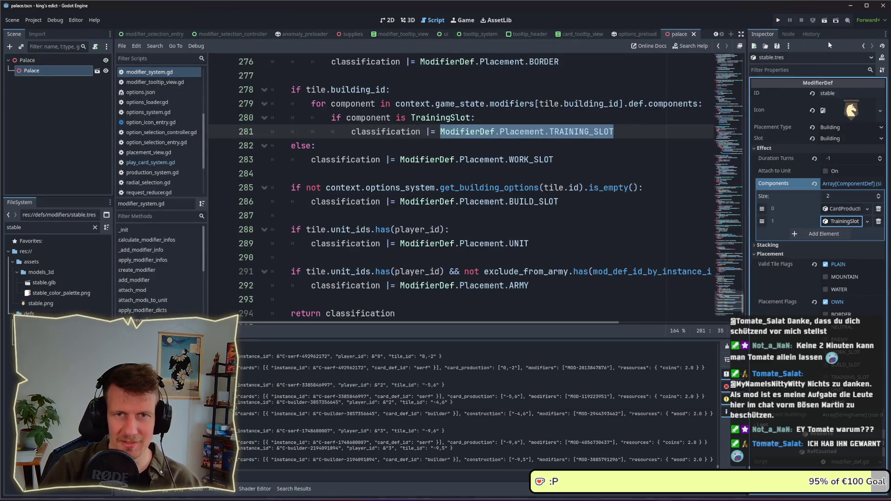
click(779, 21)
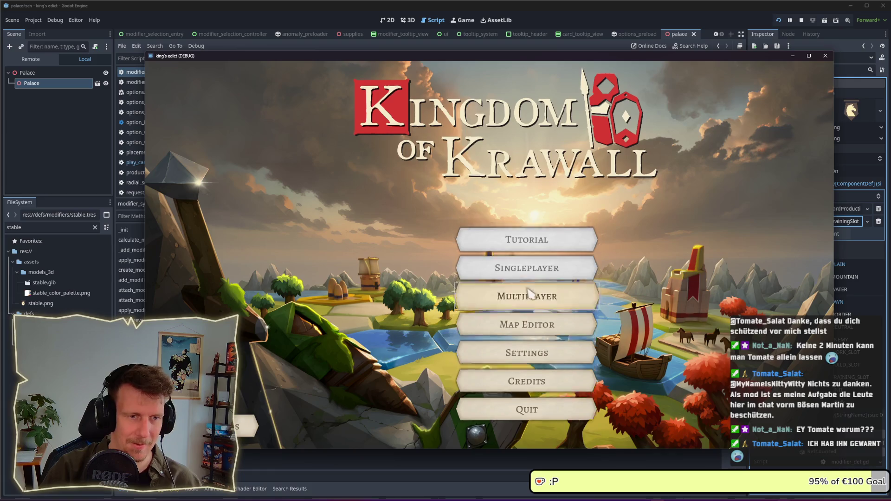
- Create a multiplayer game and start it from a red start position
click(529, 291)
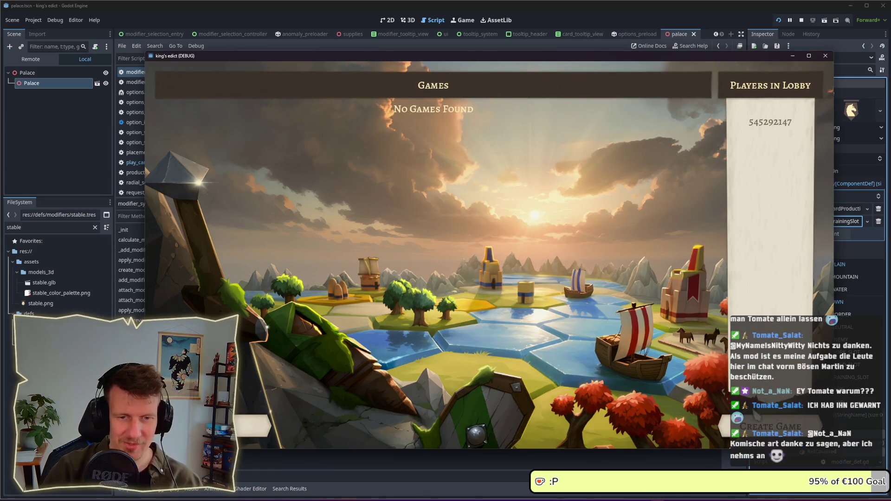
click(785, 426)
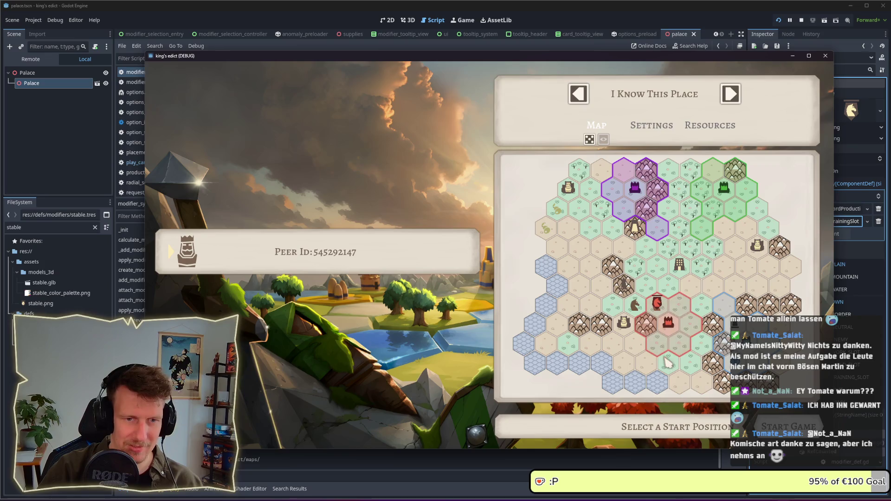
click(669, 323)
click(788, 426)
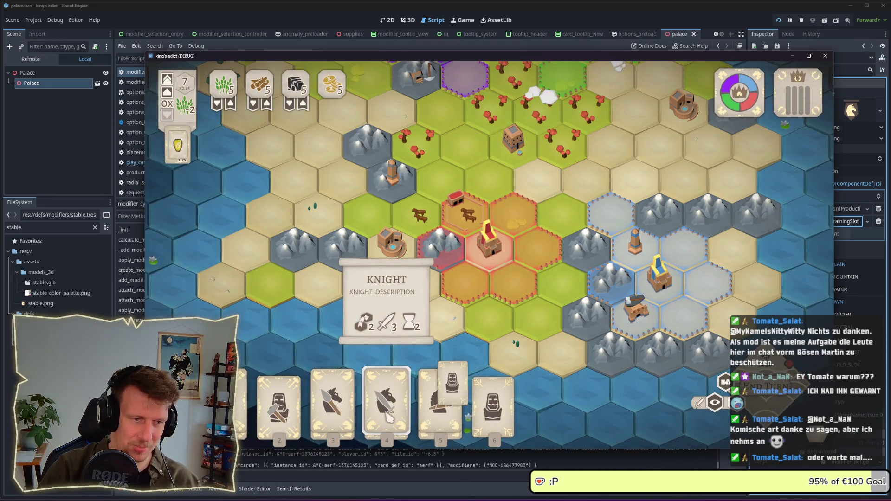
- Place the Servant near the palace, drag it onto the Knight card, then dismiss the Horsemen tooltip
click(501, 423)
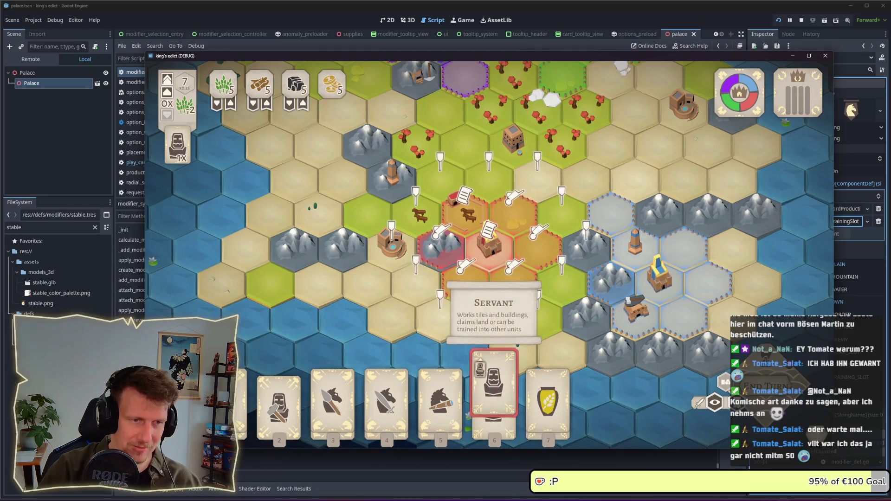
click(453, 223)
drag(453, 225, 397, 265)
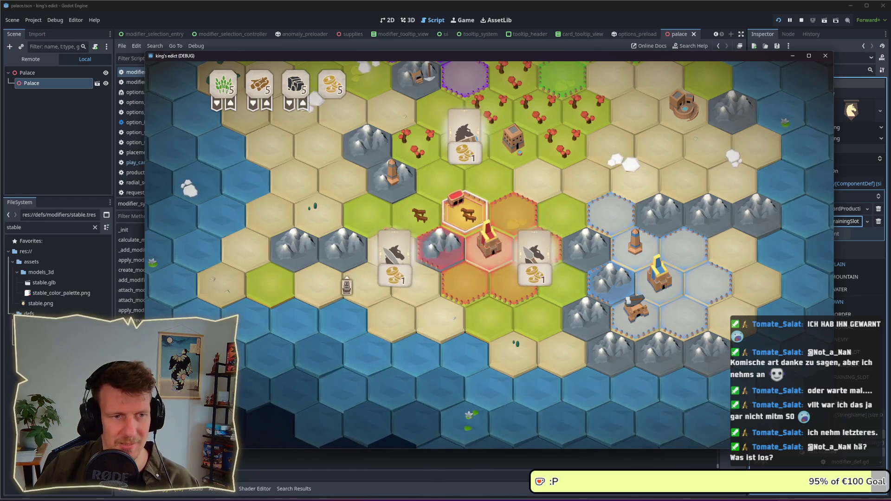
mouse_move(391, 282)
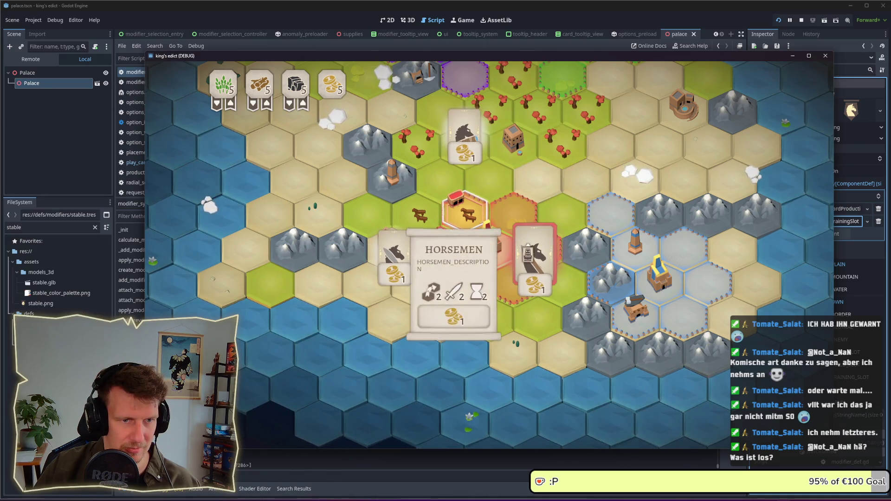
click(534, 260)
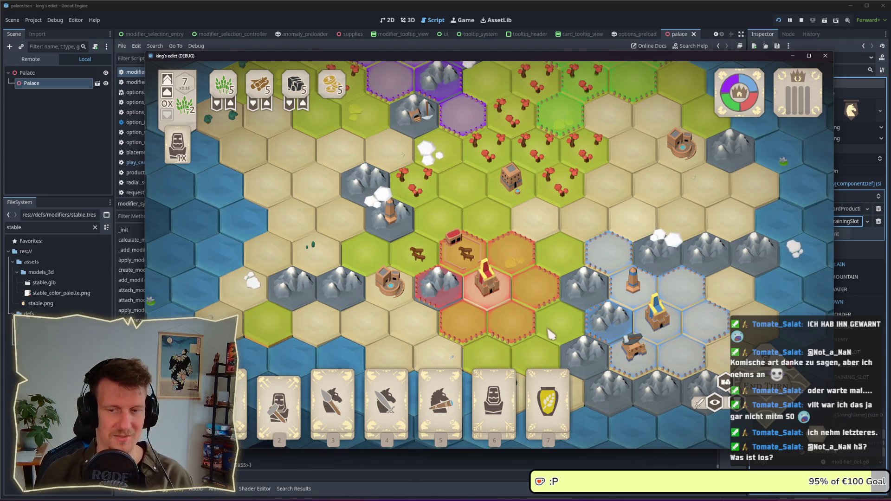
- Cycle through hand cards 4, 5 and 6 and play card 6 onto the palace hex
key(4)
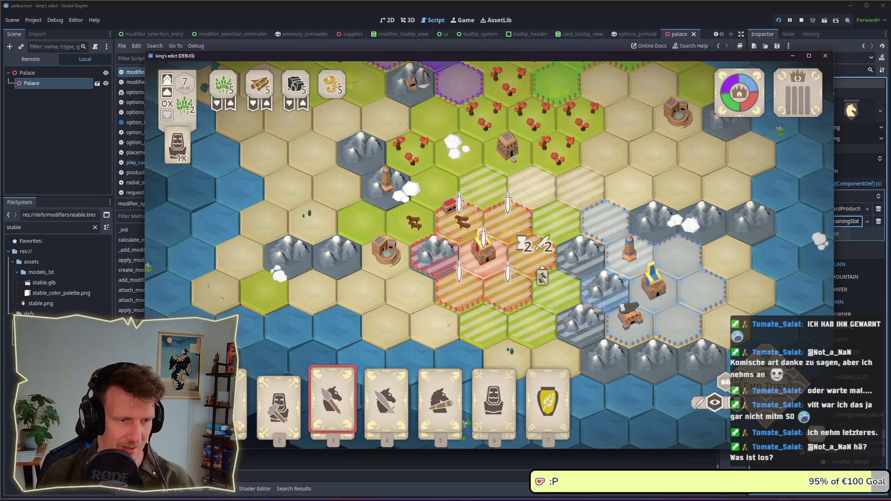
key(5)
key(6)
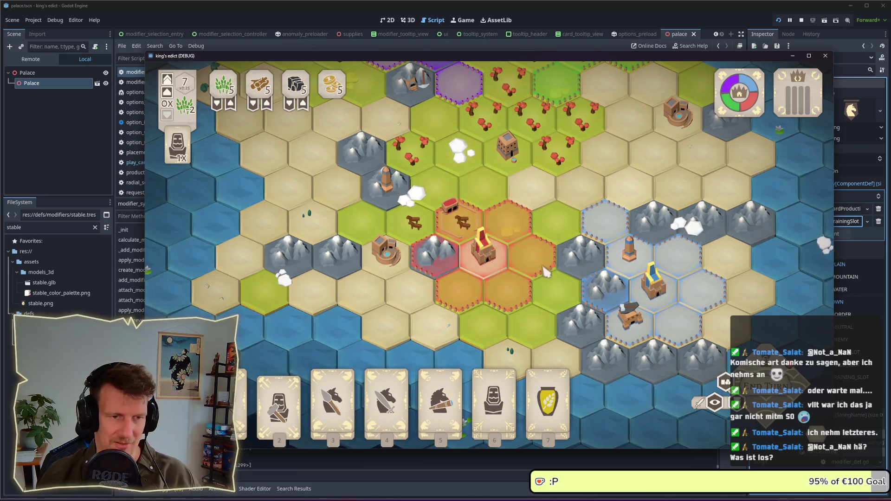
click(542, 276)
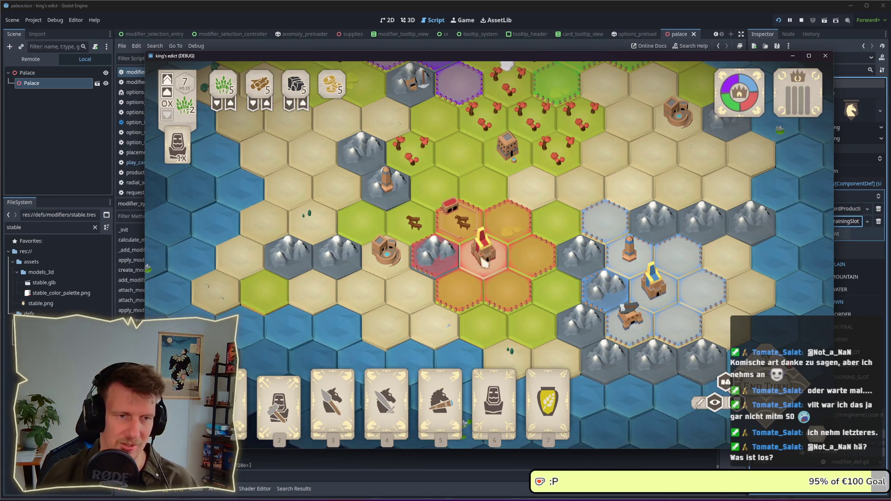
- Preview card 4's placements, cancel the selection, and stop the game with F8
click(386, 386)
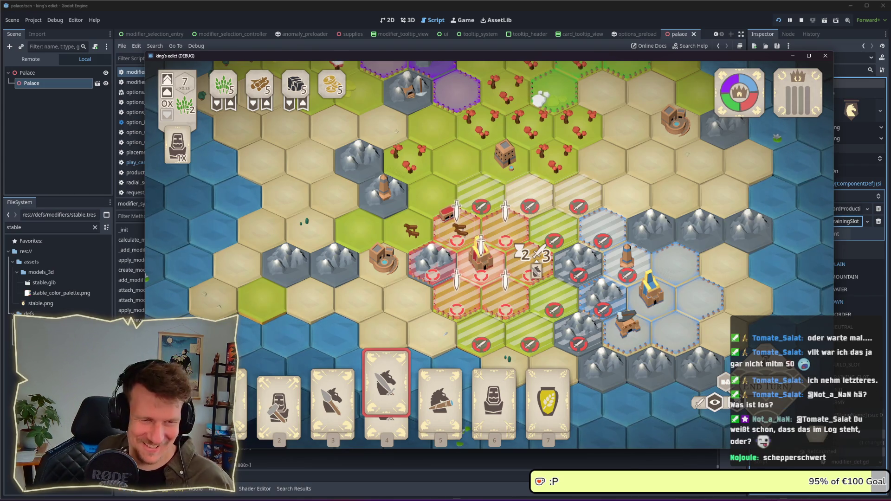
right_click(538, 267)
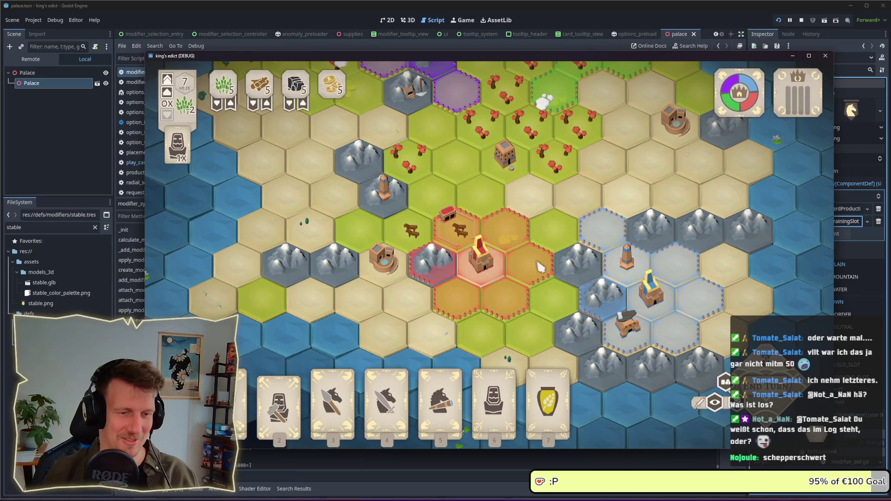
scroll(536, 260, down, 3)
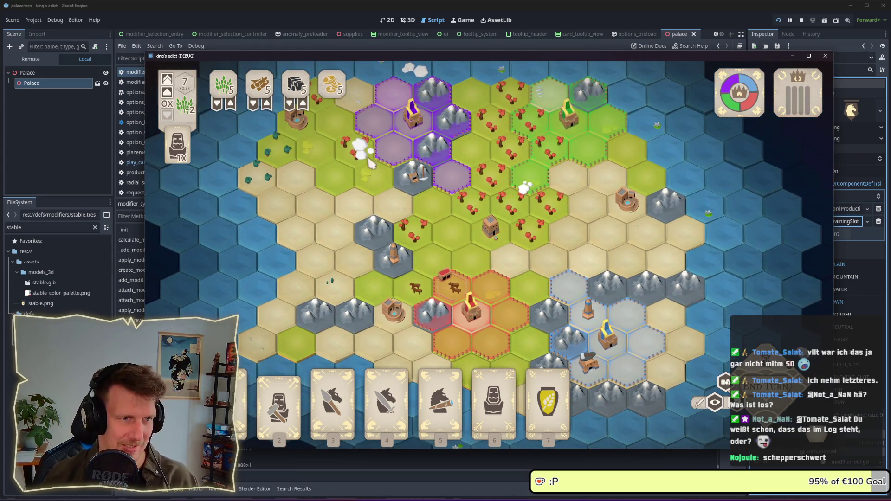
mouse_move(392, 404)
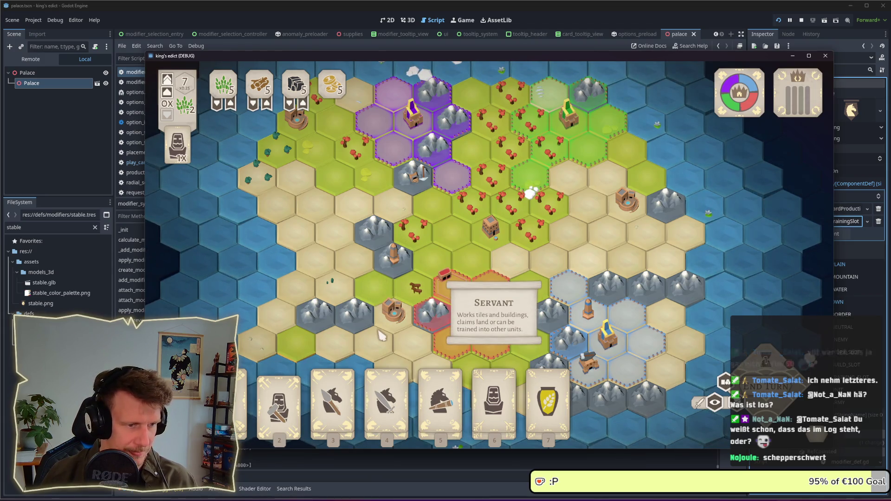
key(F8)
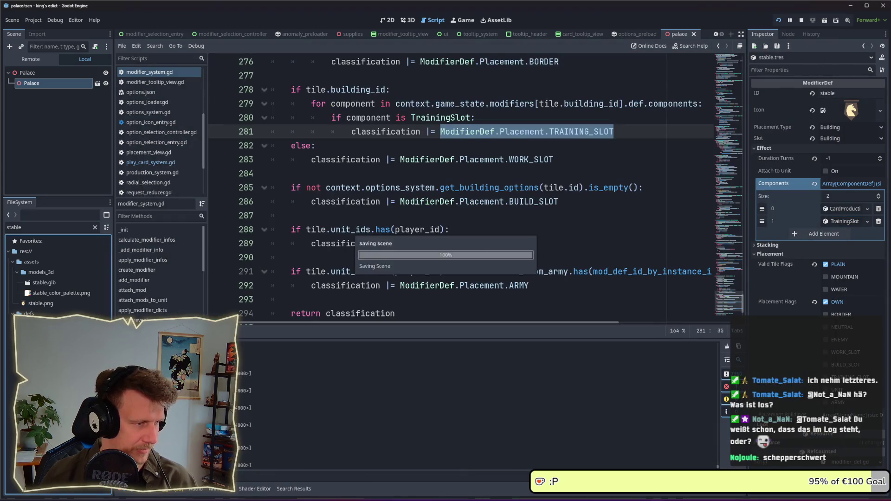
- Open development.tres via the 'devel' filter and remove the knight, horsemen and scout start cards
click(25, 227)
text(devel)
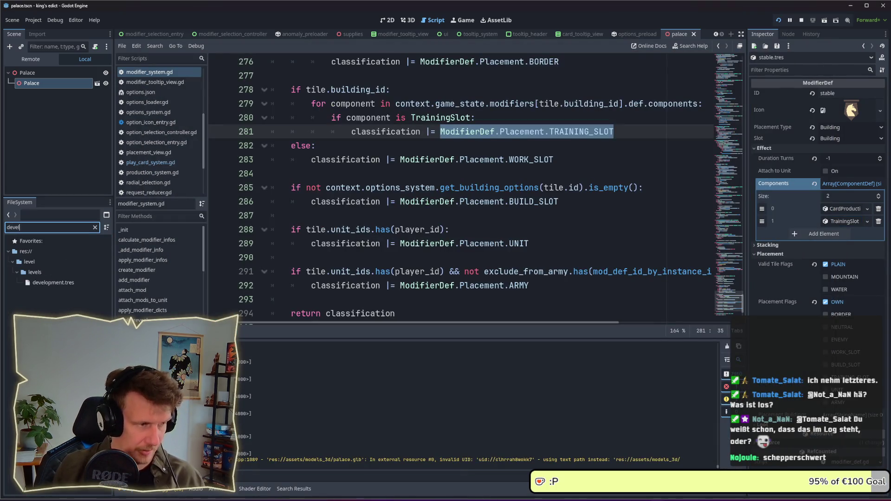
click(49, 283)
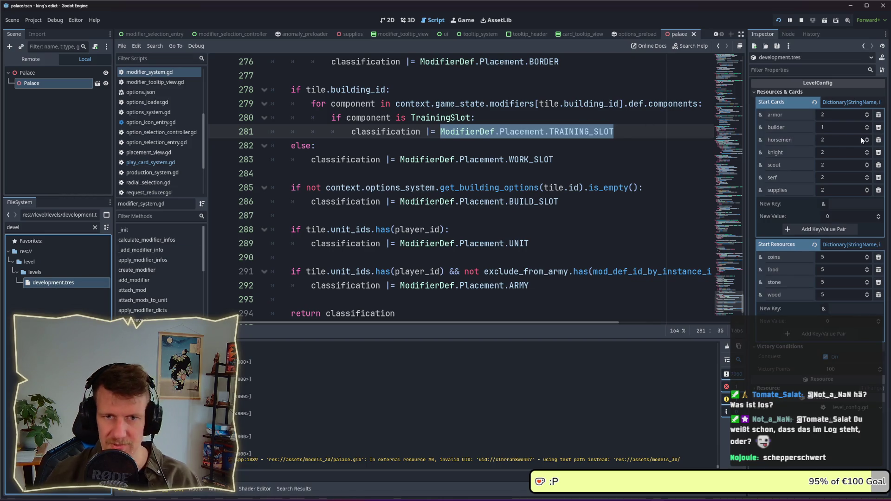
click(879, 153)
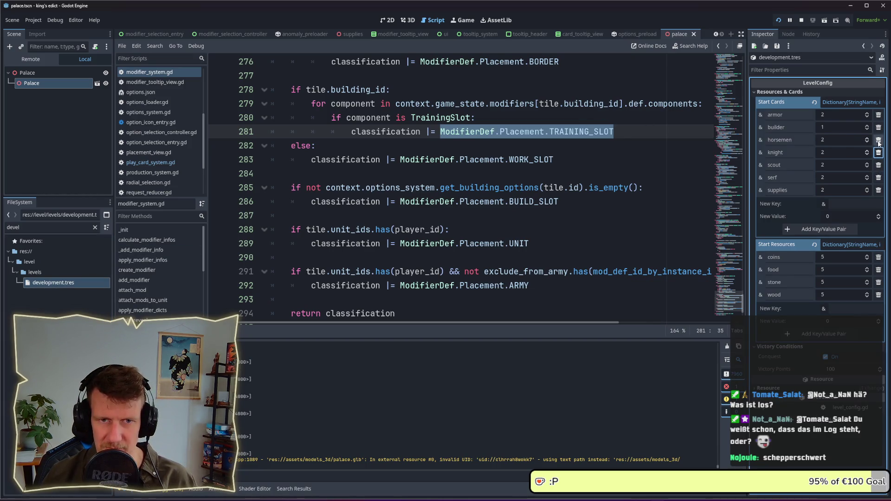
click(879, 153)
click(878, 139)
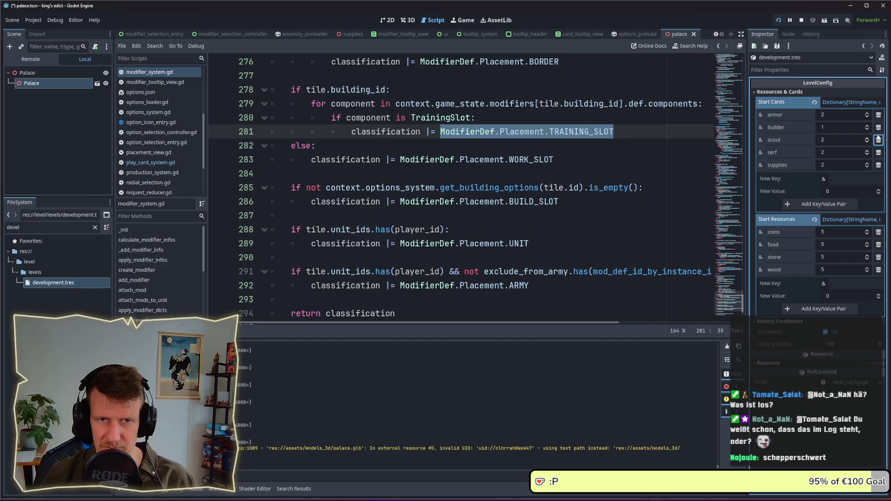
click(877, 140)
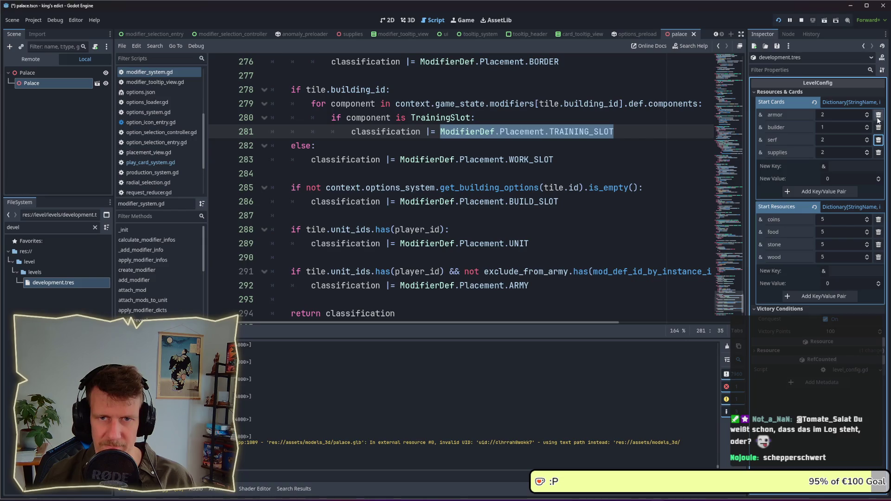
- Add a 'horse' start card entry with value 2 and relaunch the game
click(845, 166)
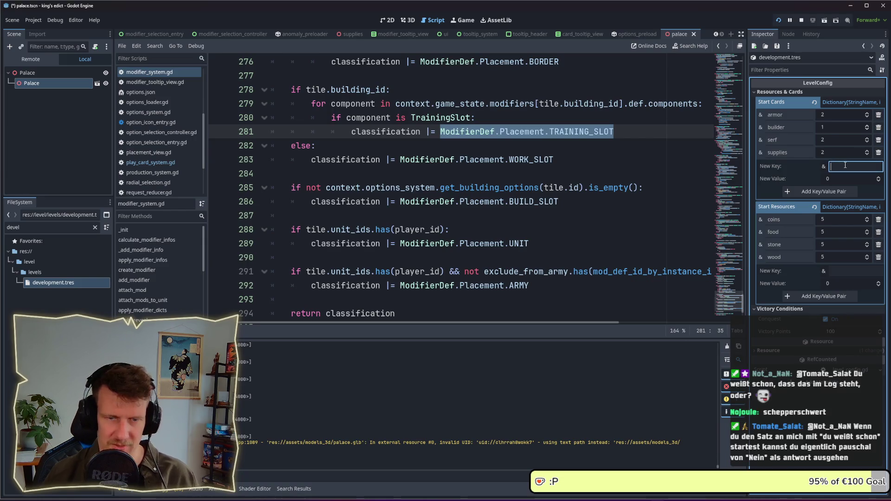
text(hors)
text(e)
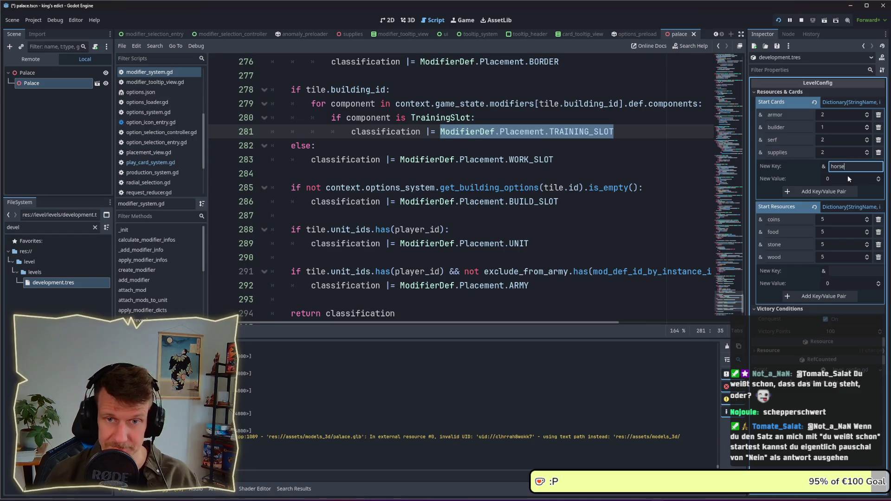
scroll(848, 179, up, 2)
click(852, 190)
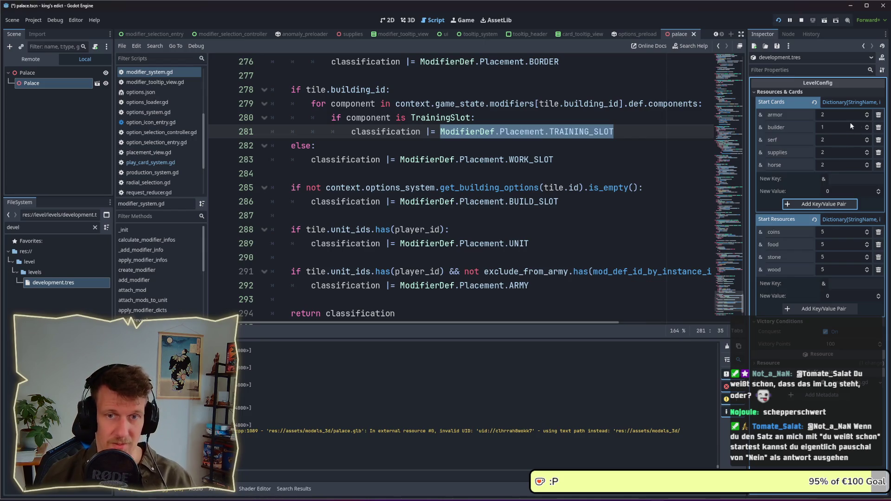
click(779, 20)
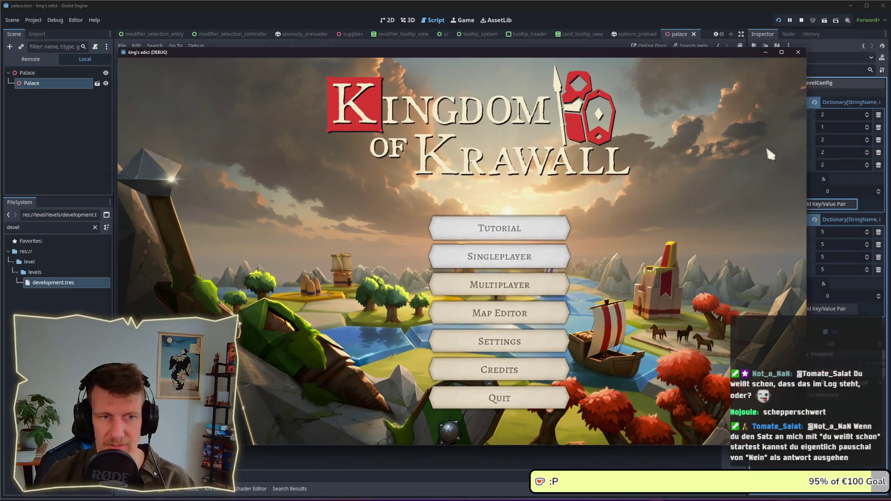
- Start a multiplayer match, then zoom out and pan to show more of the hex board
click(515, 282)
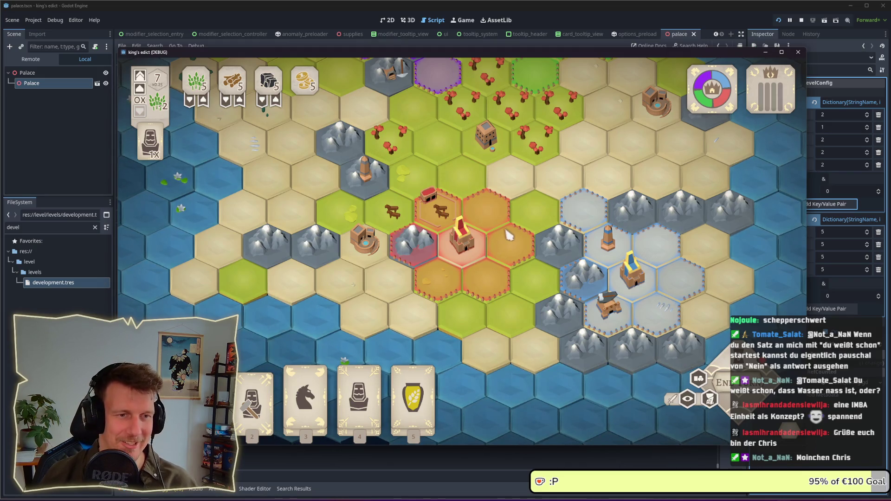
scroll(496, 245, down, 2)
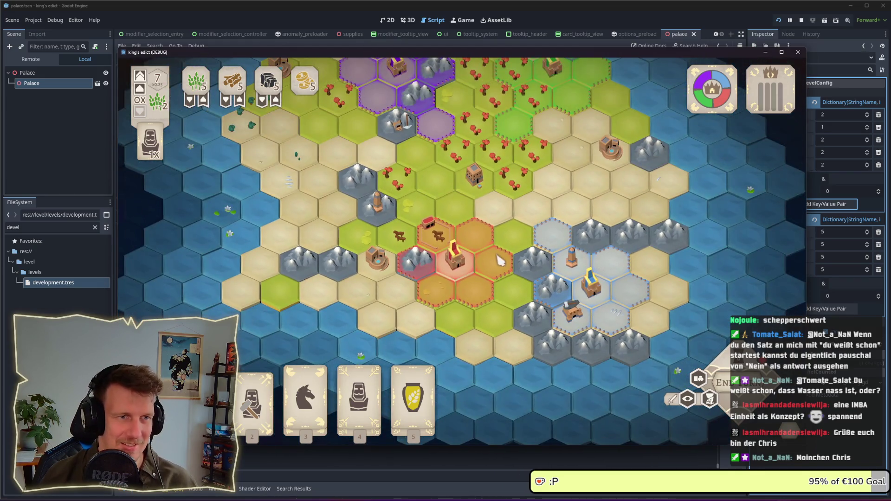
drag(499, 260, 499, 275)
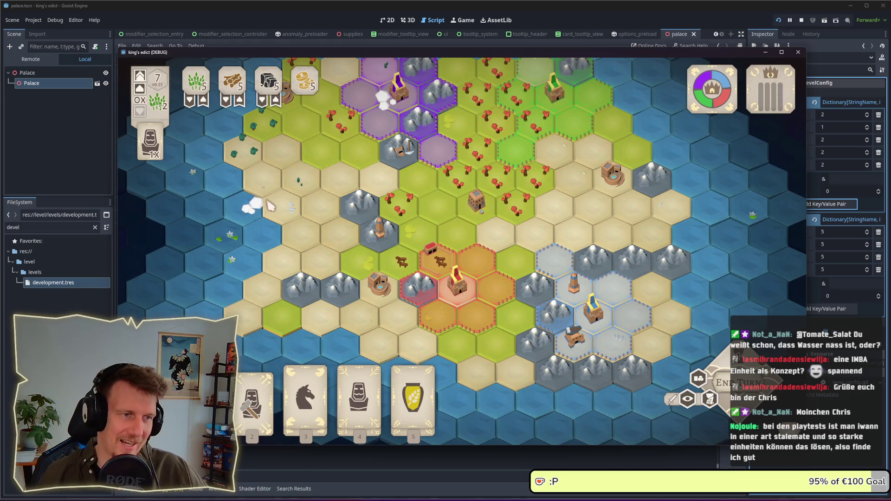
mouse_move(423, 208)
mouse_down()
mouse_move(420, 223)
mouse_move(437, 222)
mouse_up()
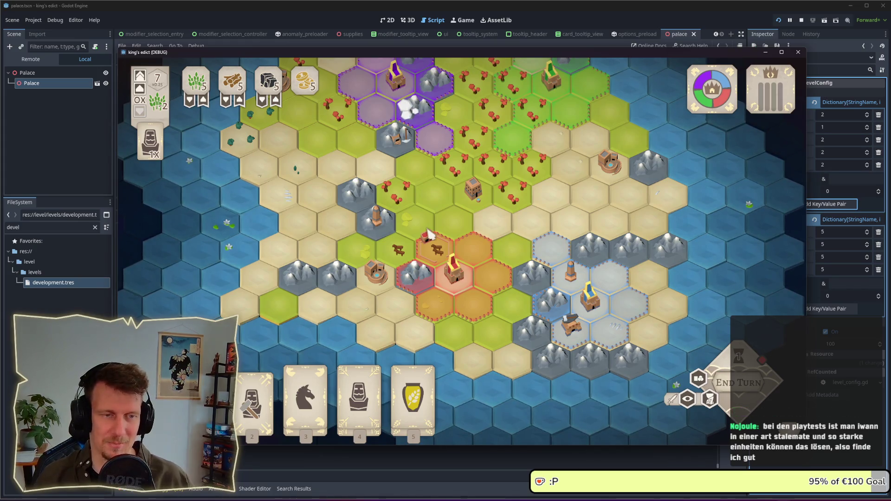
- Pan toward the palace and select the unit beside it
scroll(434, 267, up, 2)
drag(425, 273, 461, 253)
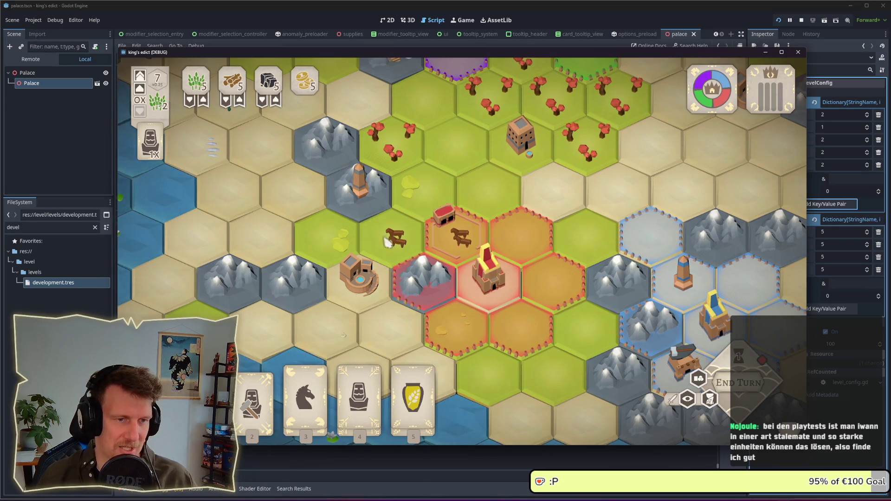
scroll(453, 234, down, 2)
click(457, 241)
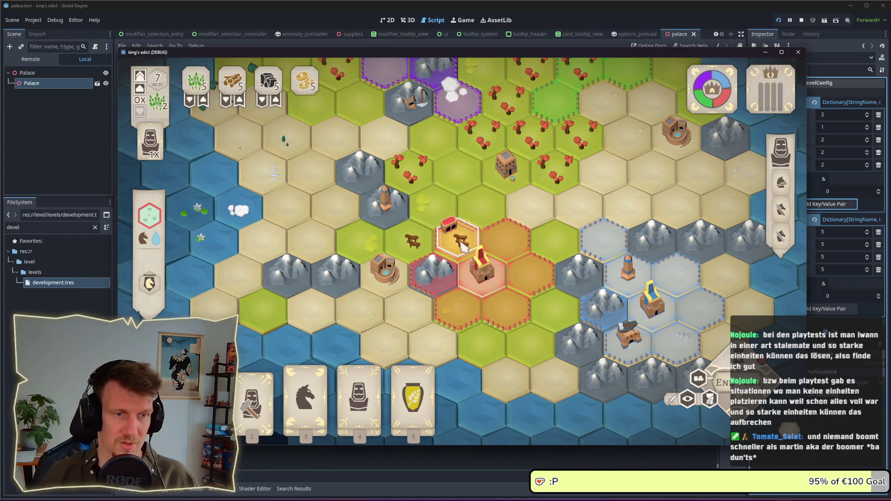
key(w)
scroll(454, 234, down, 1)
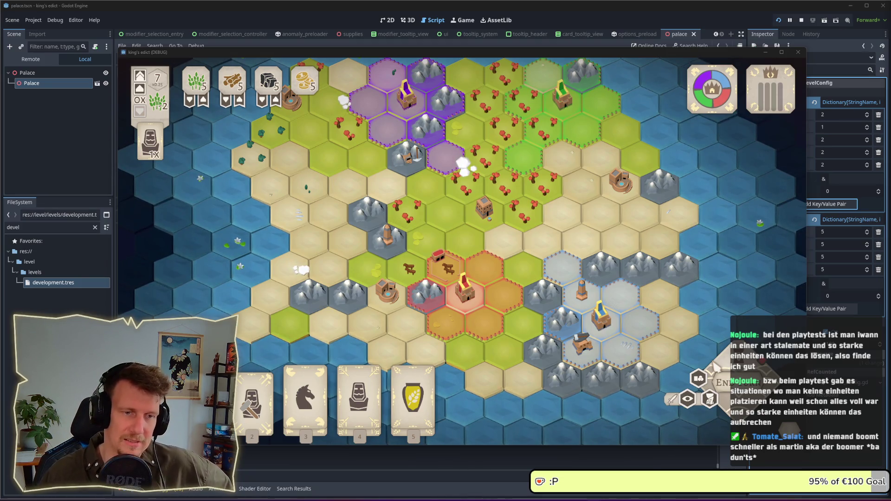
- Preview and cancel the Servant (card 4) and hammer (card 2) placements, then stop the game
click(359, 392)
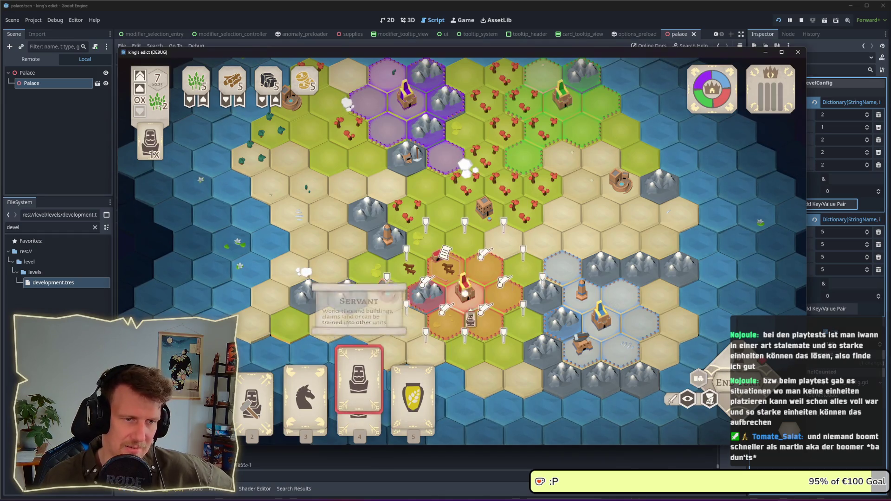
right_click(529, 295)
scroll(538, 274, up, 3)
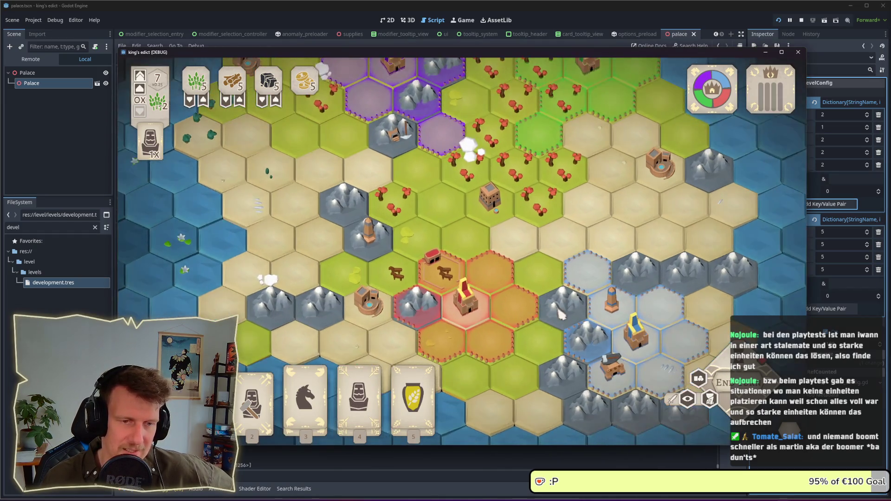
key(4)
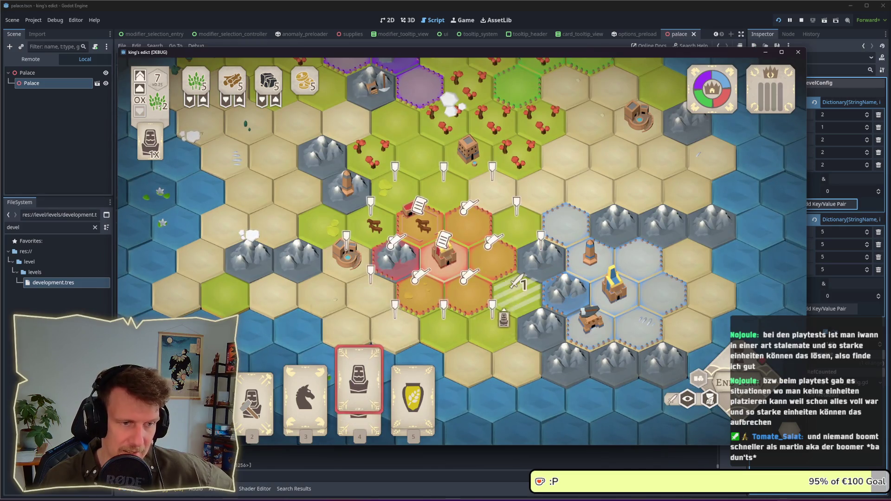
right_click(477, 277)
key(2)
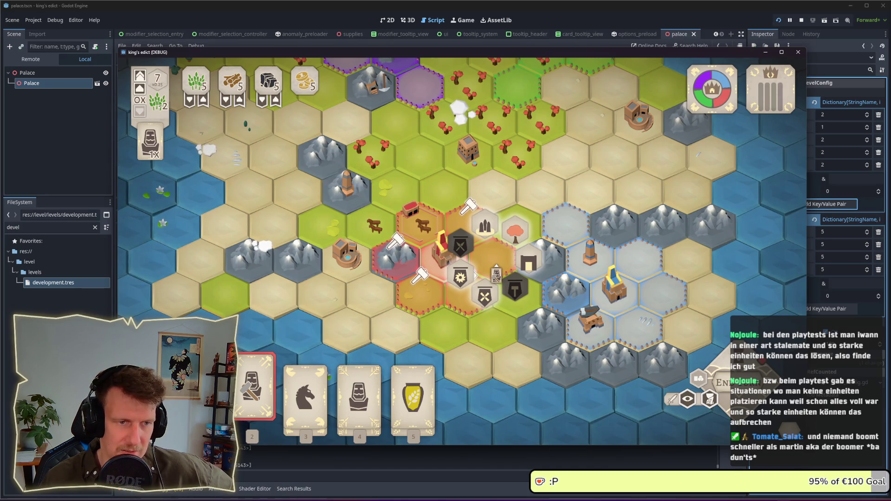
right_click(498, 268)
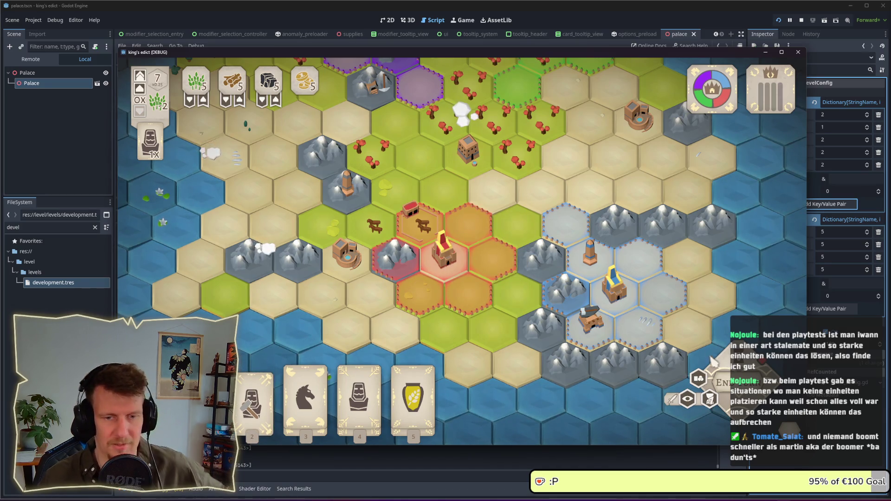
click(802, 20)
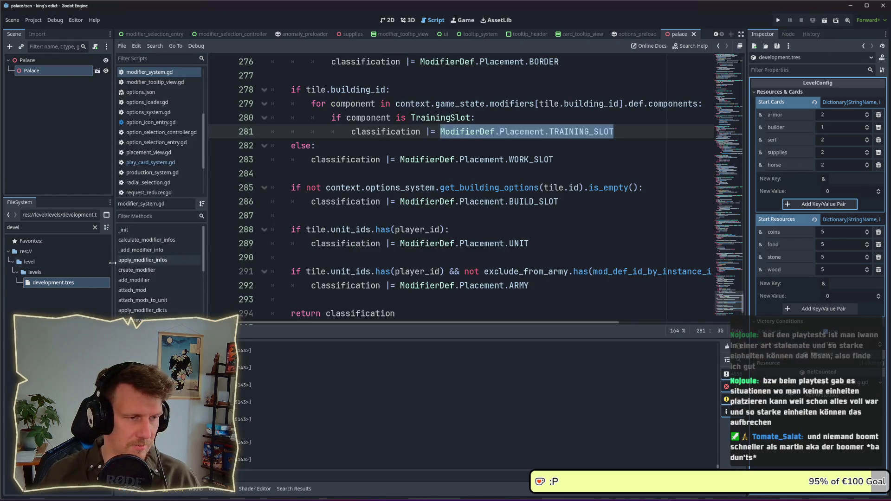
- Set the starting coins, food, stone and wood to 100 each, then run the project
click(833, 236)
text(100)
key(Tab)
text(100)
key(Tab)
text(0)
click(835, 269)
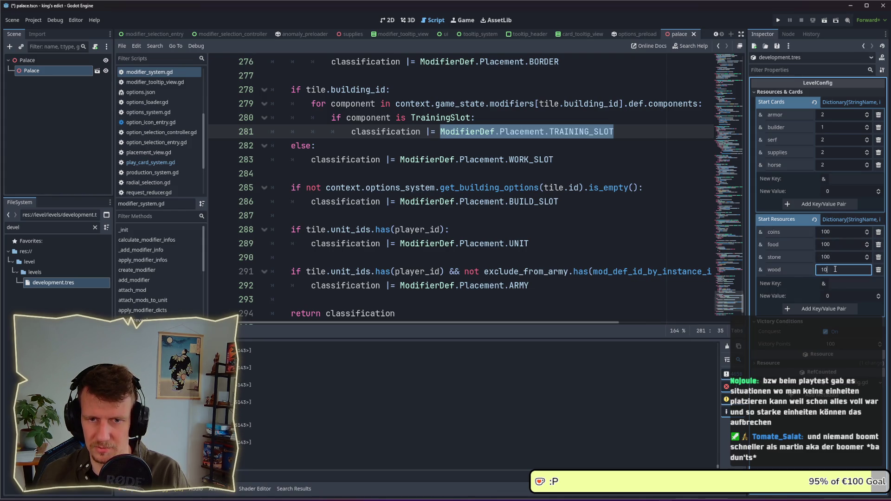
text(0)
key(Return)
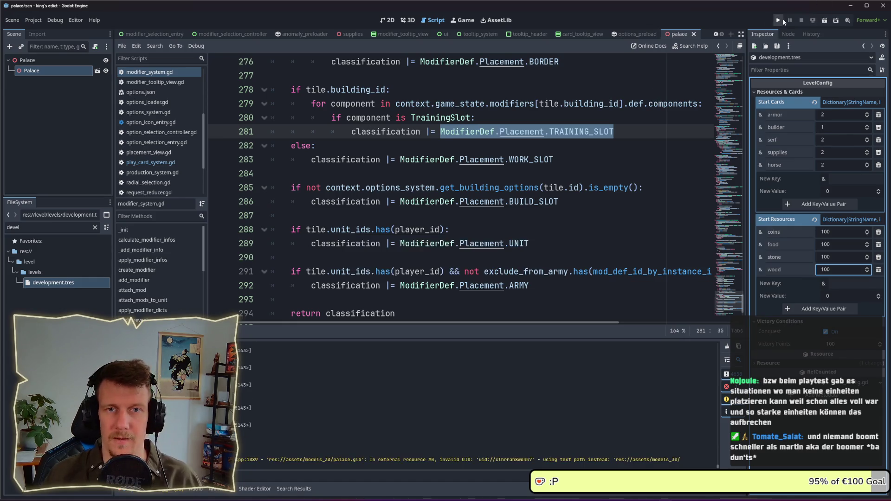
click(780, 20)
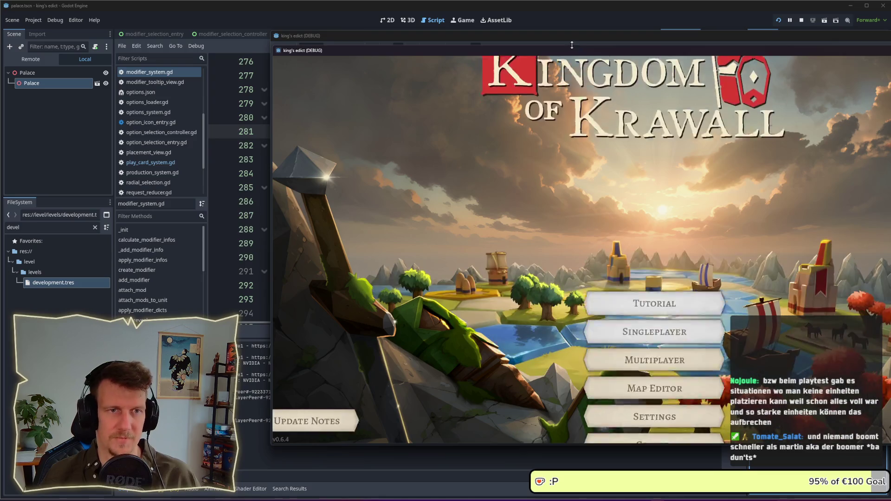
- Move the game window left and start a multiplayer match from the red start position
drag(578, 51, 385, 53)
click(484, 284)
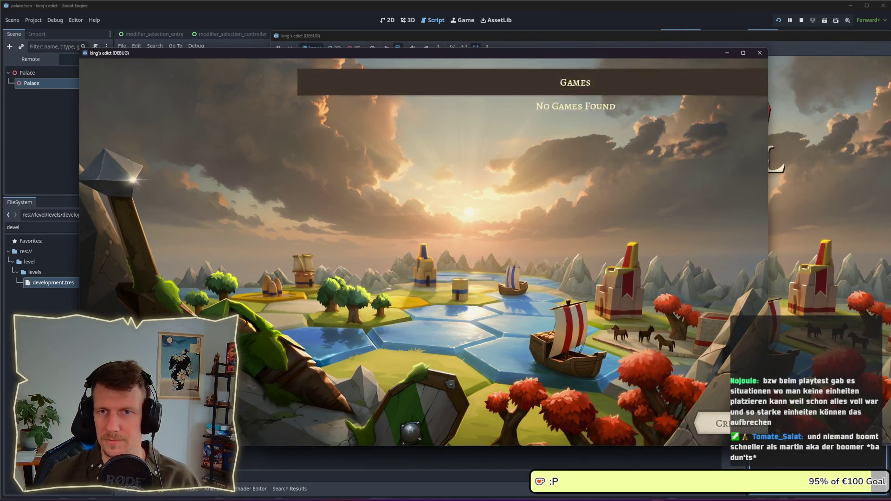
click(694, 423)
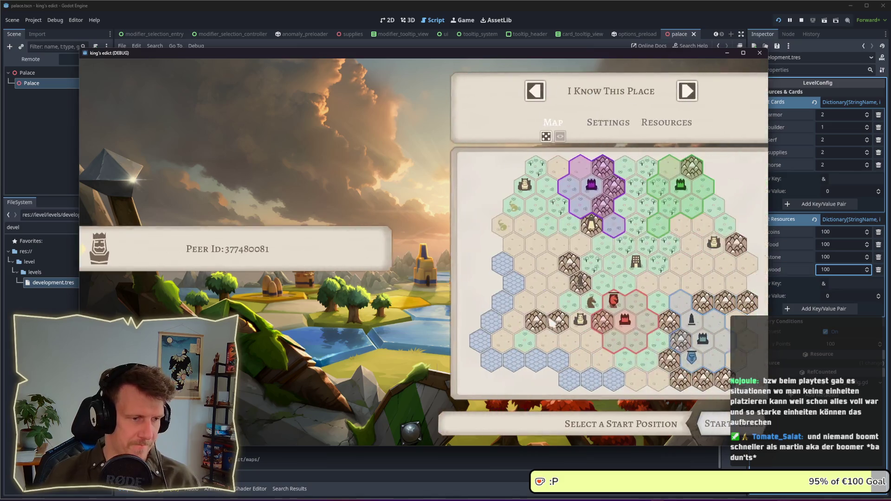
click(603, 320)
click(706, 420)
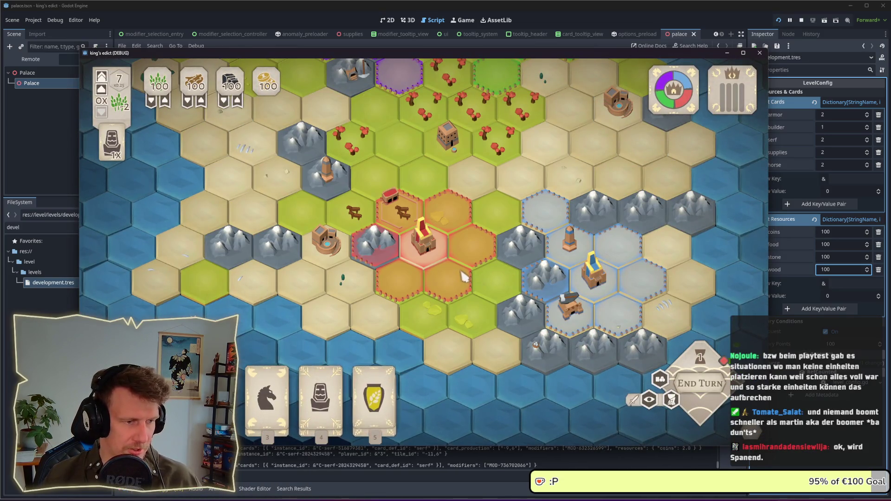
- Preview the palace's building options and a barracks on the mountain hex, then cancel
click(472, 245)
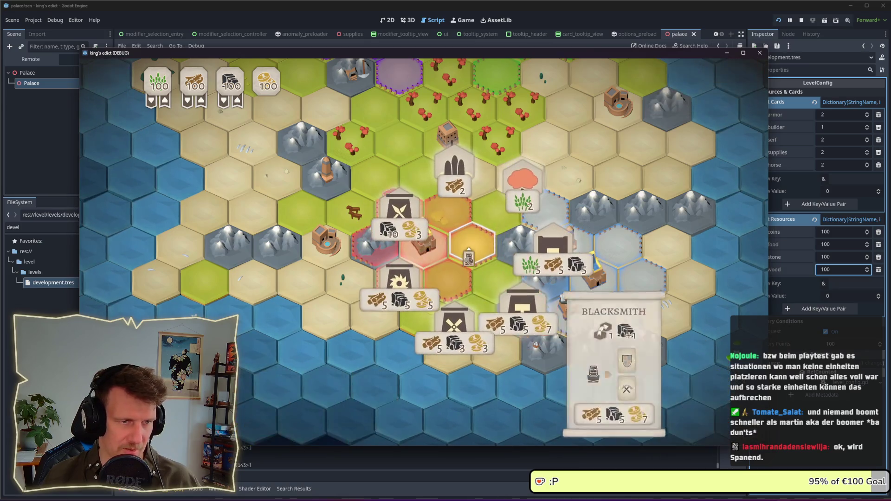
mouse_move(410, 226)
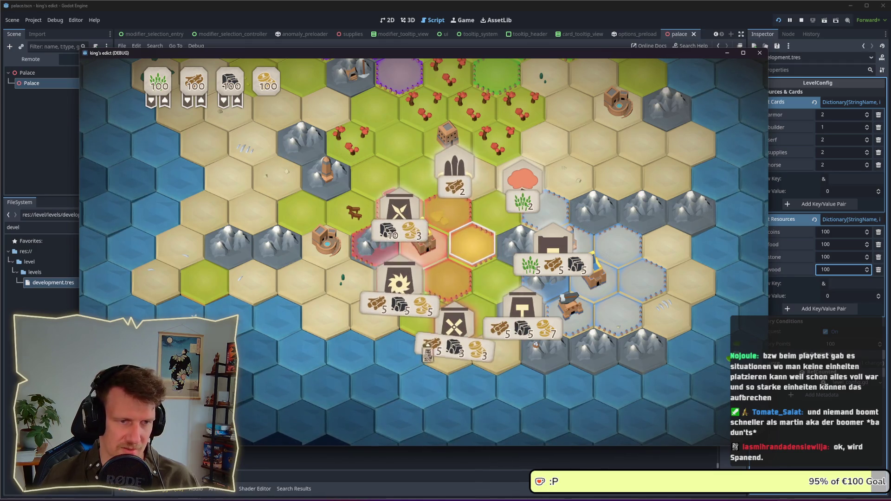
click(472, 245)
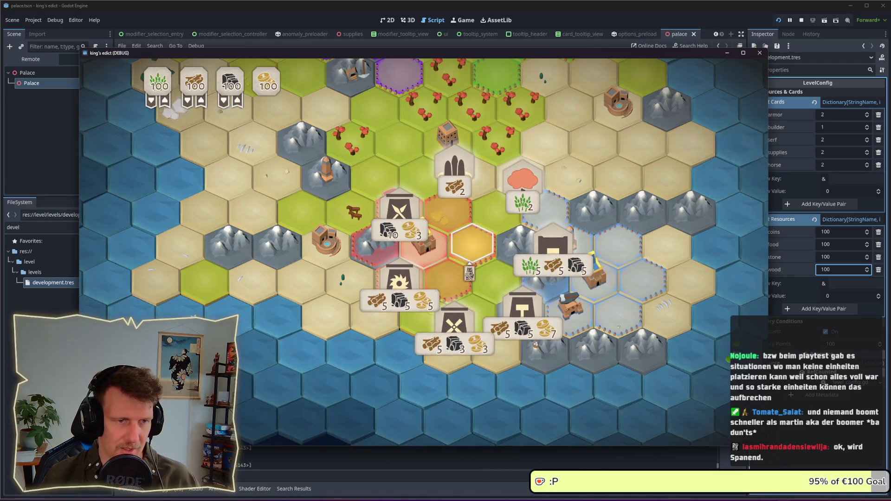
click(470, 269)
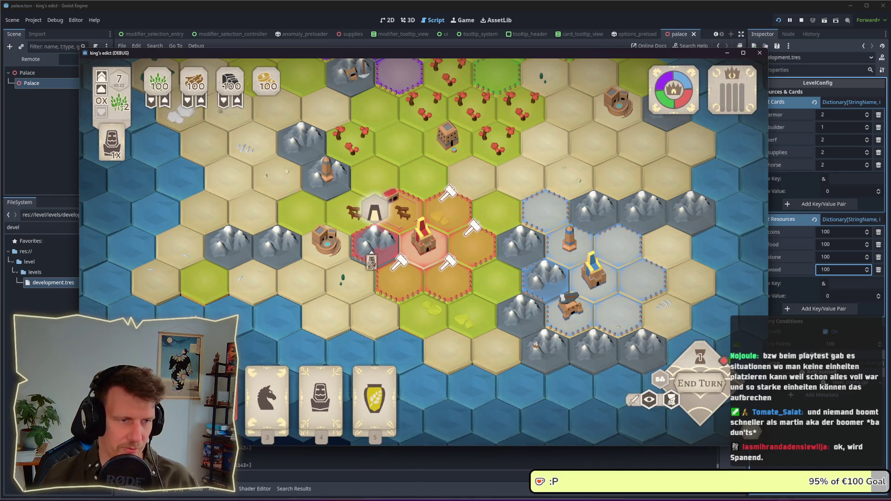
click(377, 253)
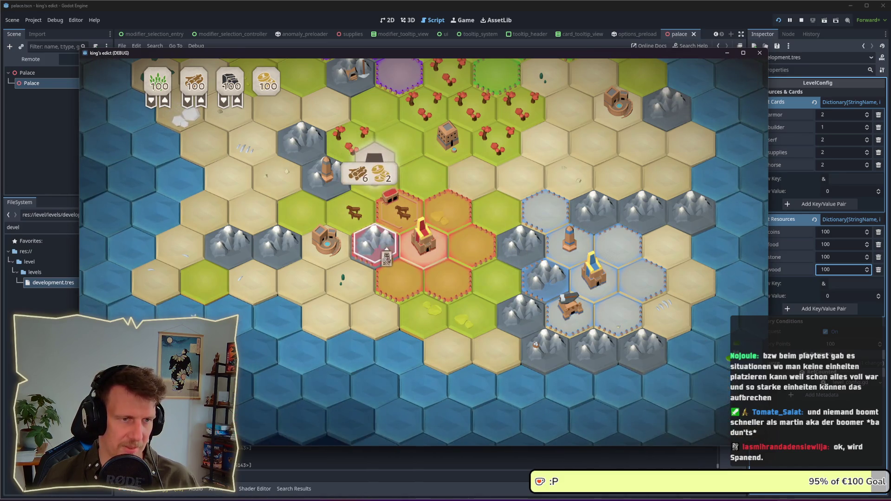
key(Escape)
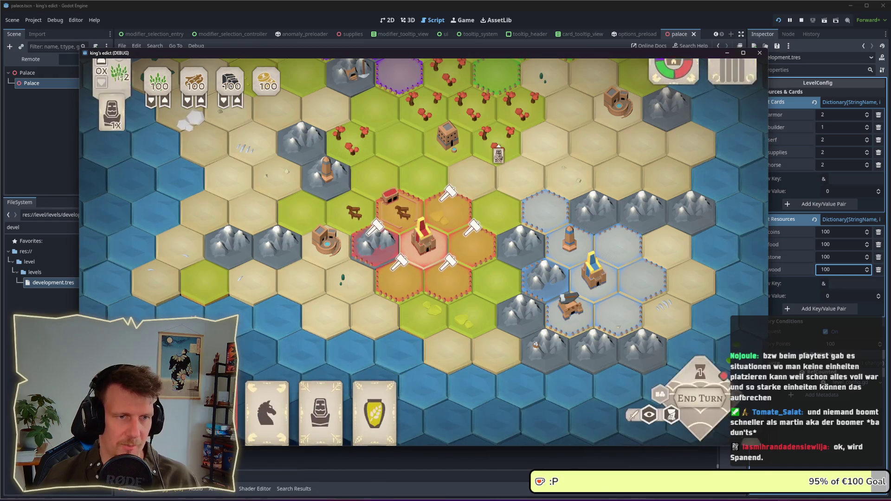
- Move the worker onto the centre hex and inspect the horse and building tiles
mouse_move(496, 157)
mouse_down()
mouse_move(447, 209)
mouse_move(461, 213)
mouse_move(469, 254)
mouse_move(443, 265)
mouse_move(416, 235)
mouse_up()
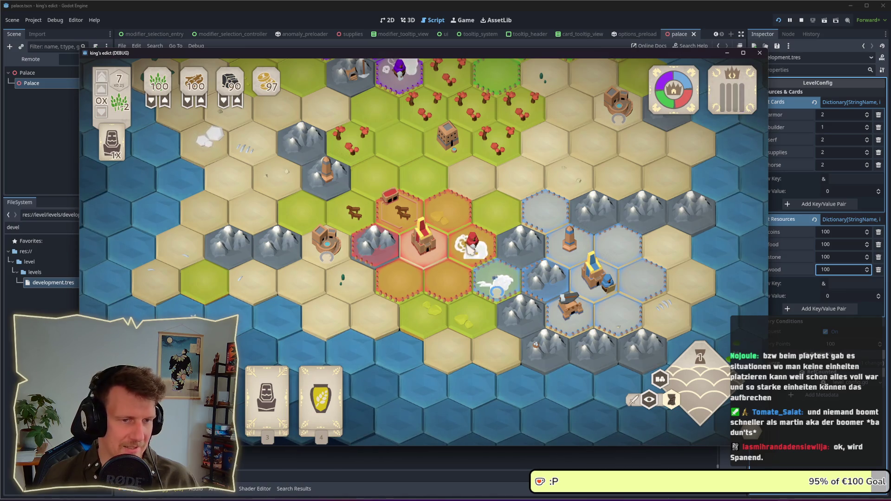
click(383, 224)
click(323, 245)
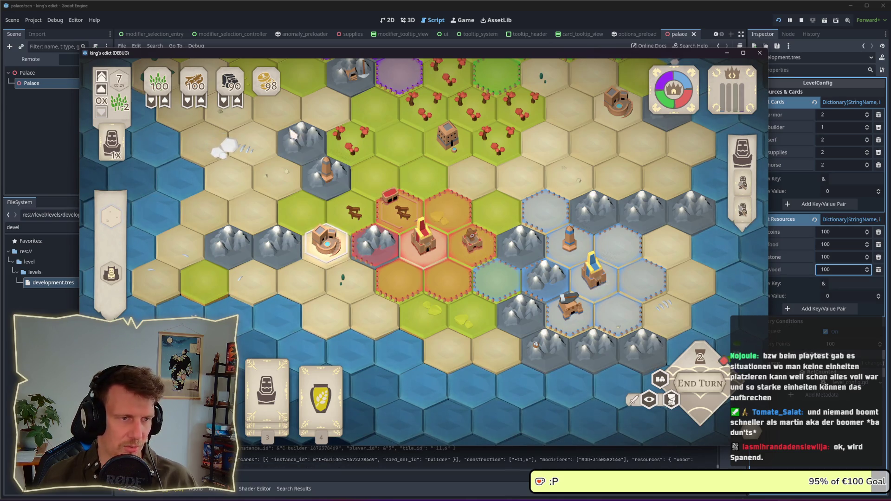
drag(349, 106, 342, 188)
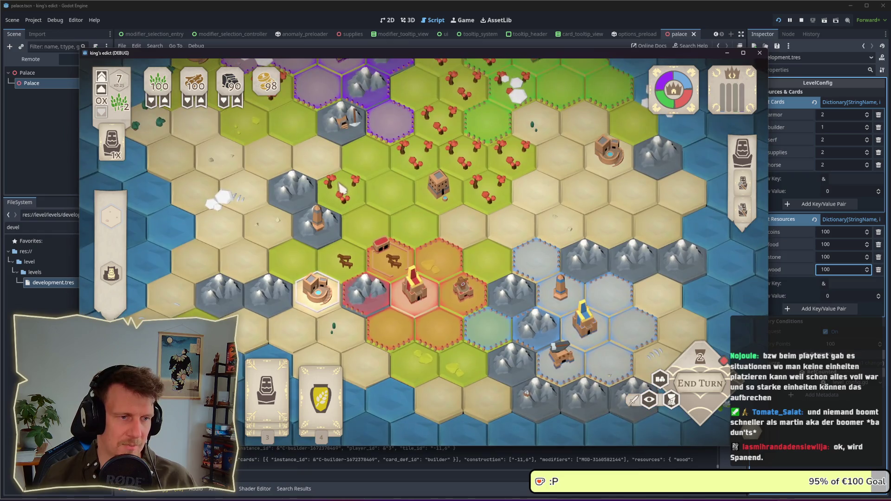
- Reselect the horse tile and use the builder card to convert the servant into Swordsmen
click(380, 269)
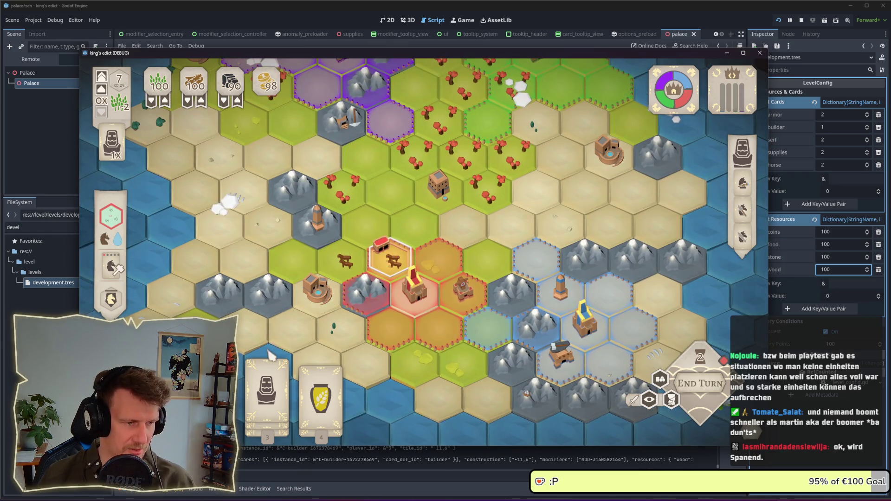
click(268, 371)
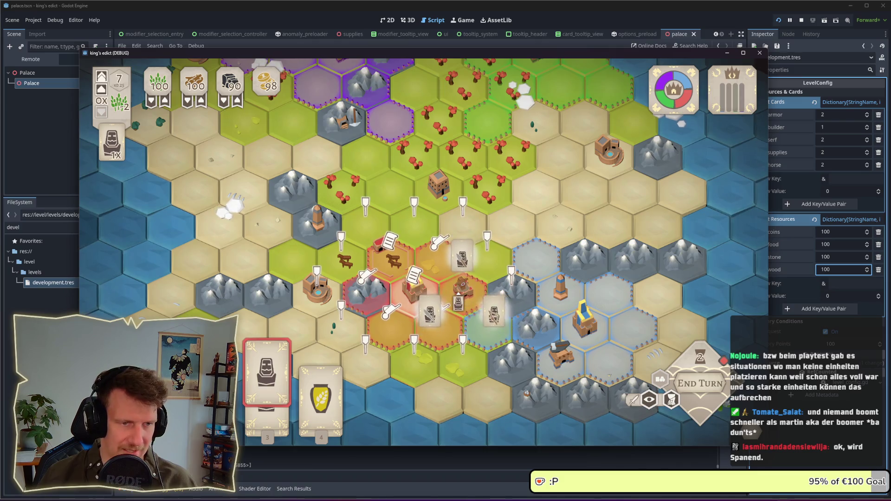
click(649, 399)
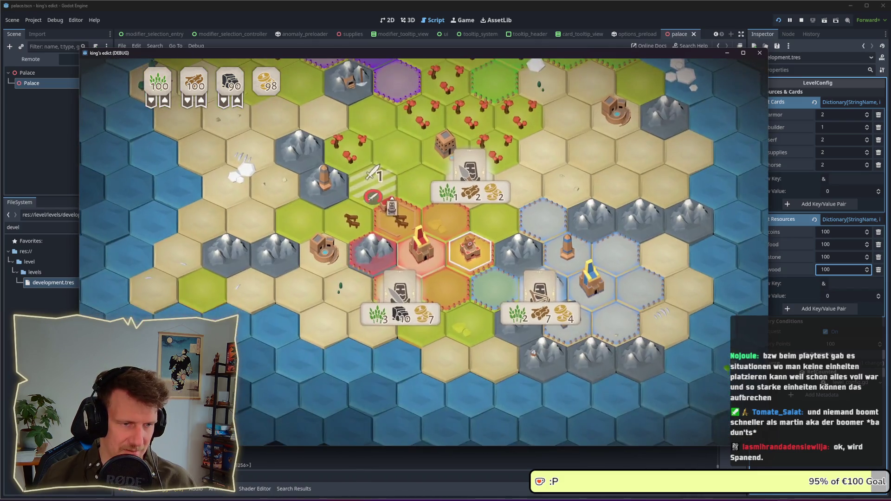
click(410, 299)
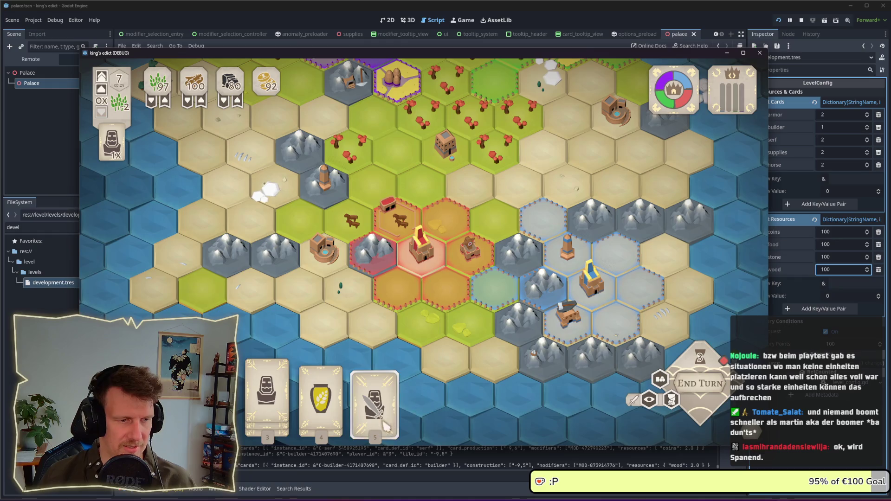
- Deploy the Swordsmen onto the target hex and order them to hold position
mouse_move(377, 415)
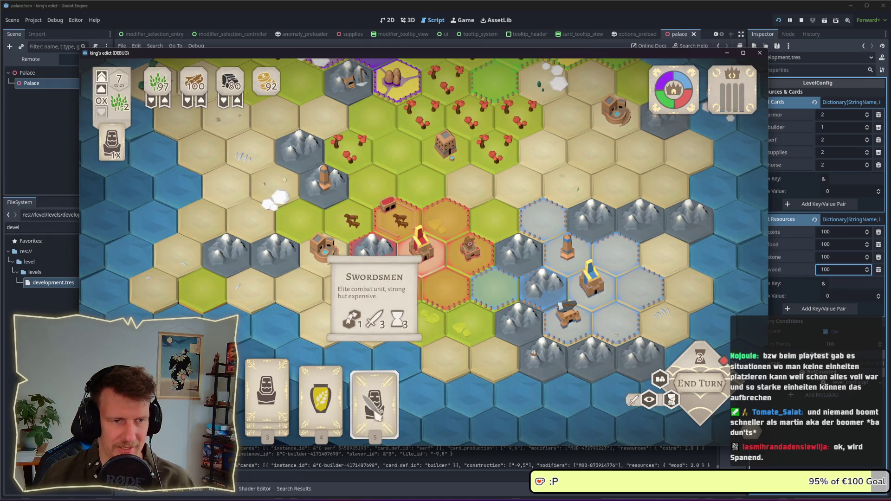
click(377, 414)
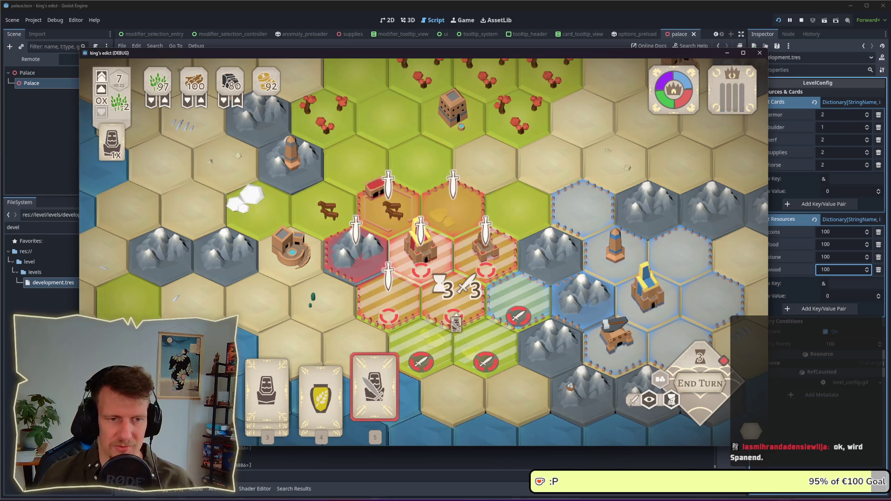
click(454, 316)
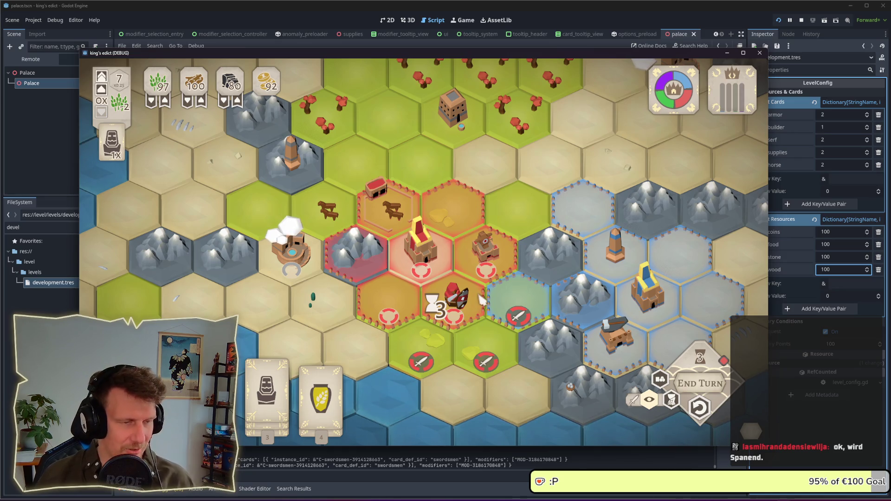
click(454, 292)
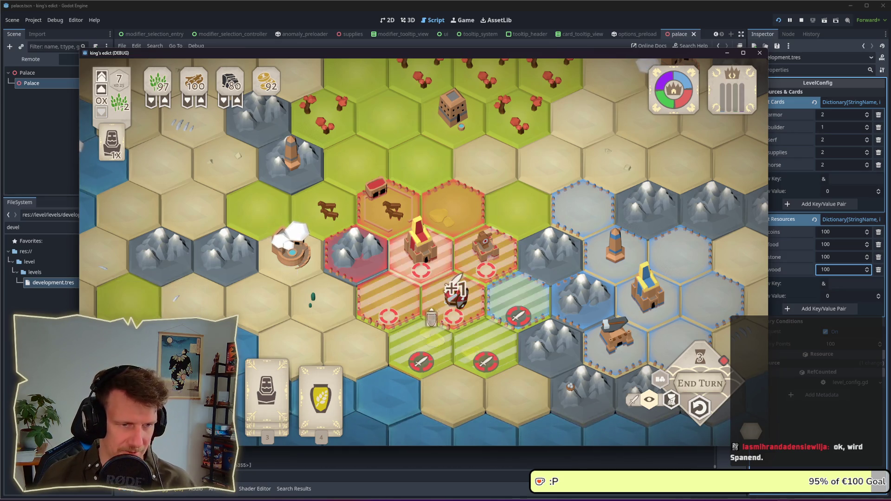
click(516, 300)
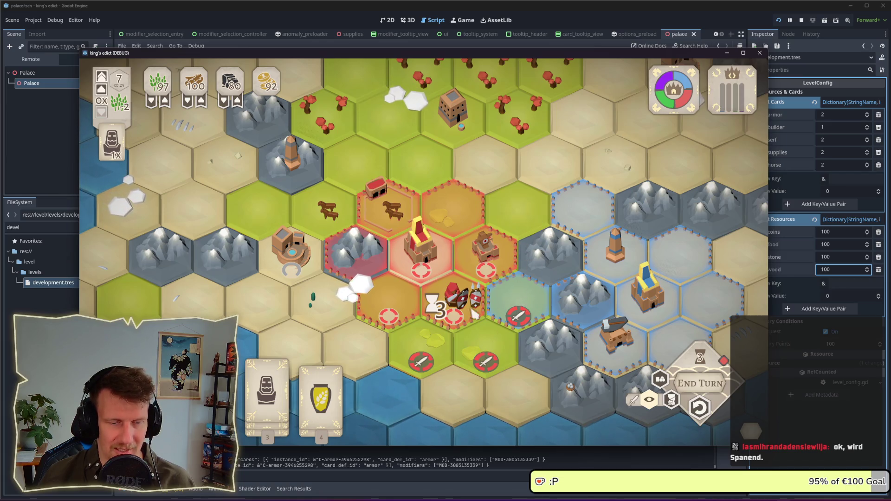
- Inspect the tower tile, show the Servant card's tooltip, and end the turn
click(478, 264)
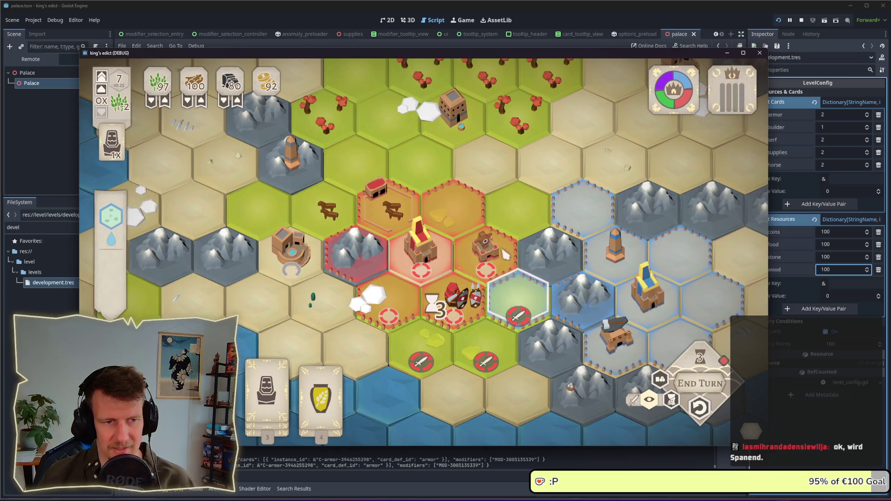
click(485, 250)
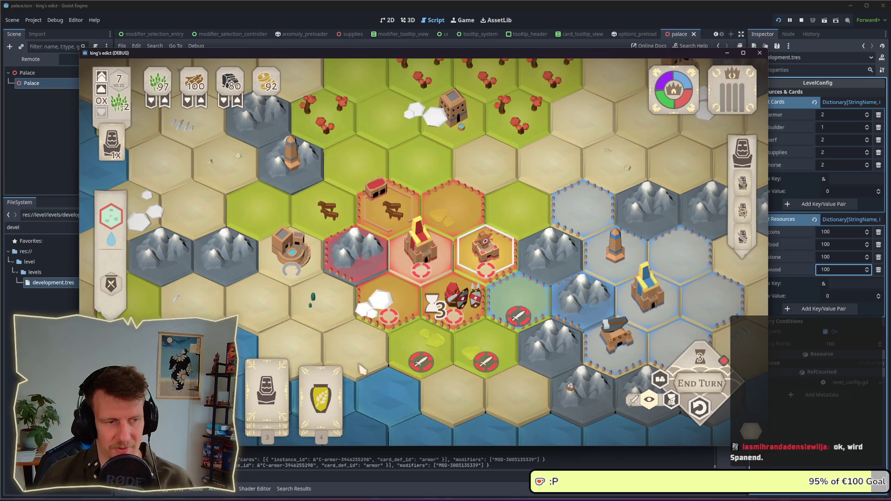
click(267, 376)
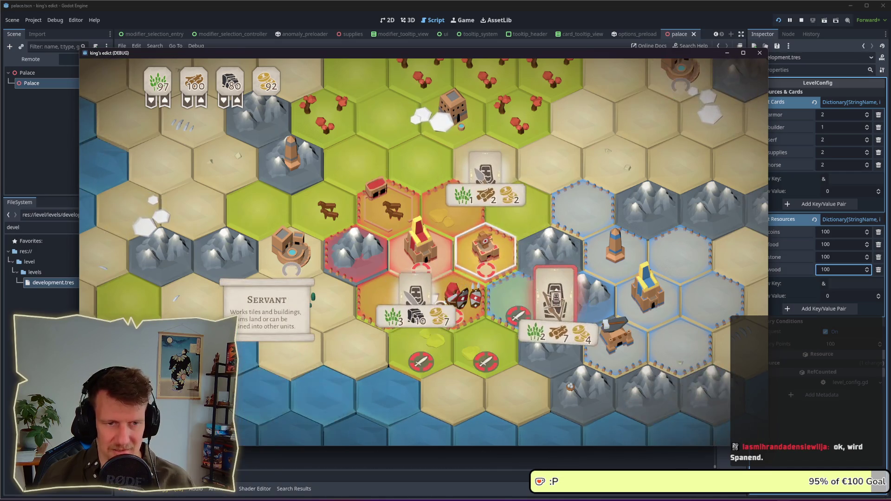
click(706, 408)
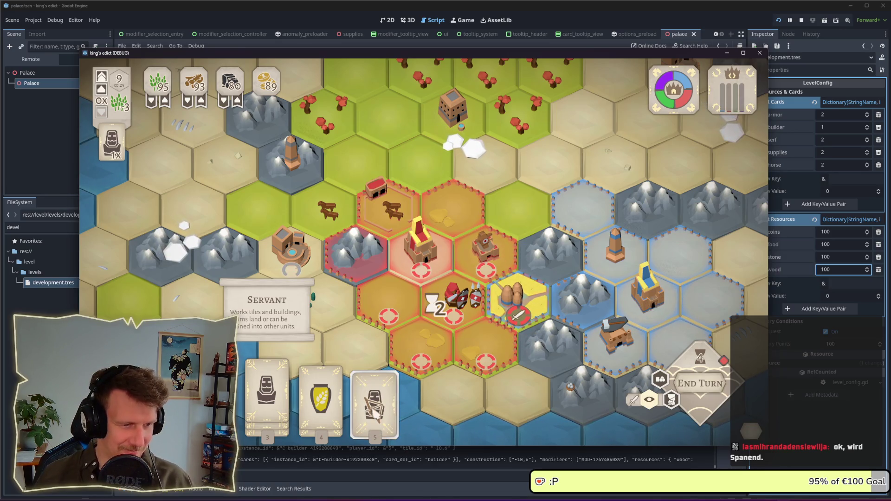
- Place the newly drawn archer on a target hex and inspect the yellow tile
click(374, 395)
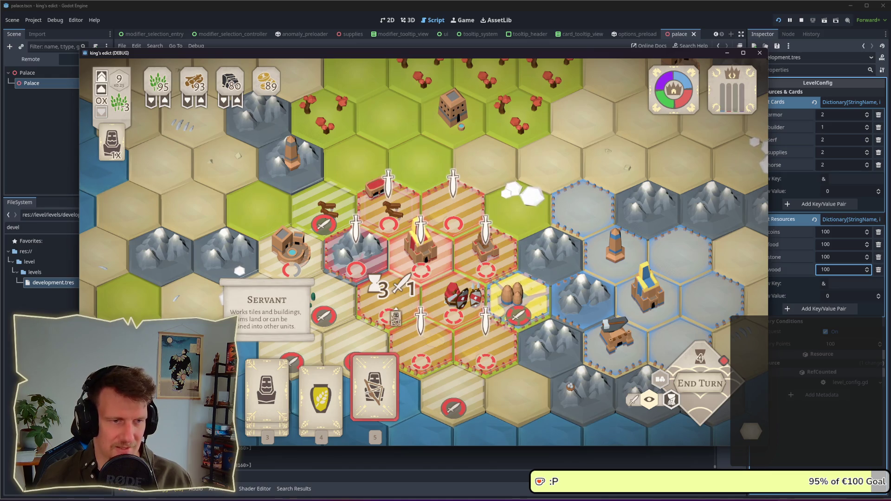
click(395, 317)
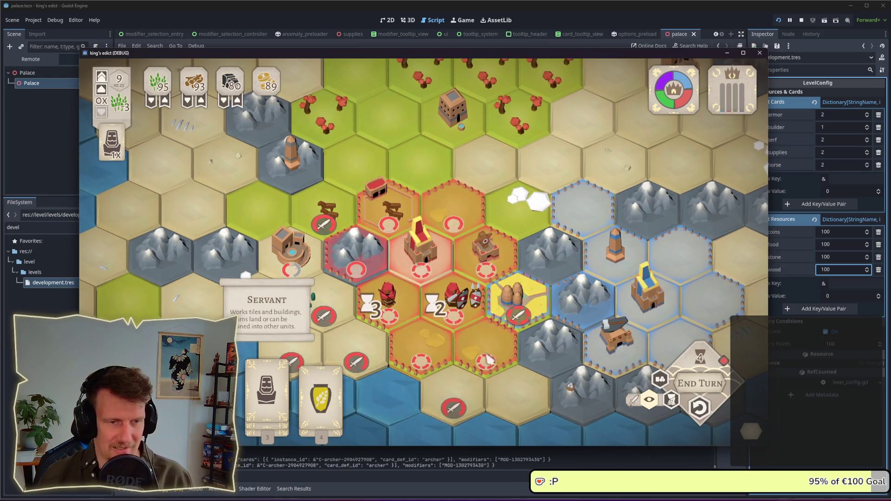
click(530, 317)
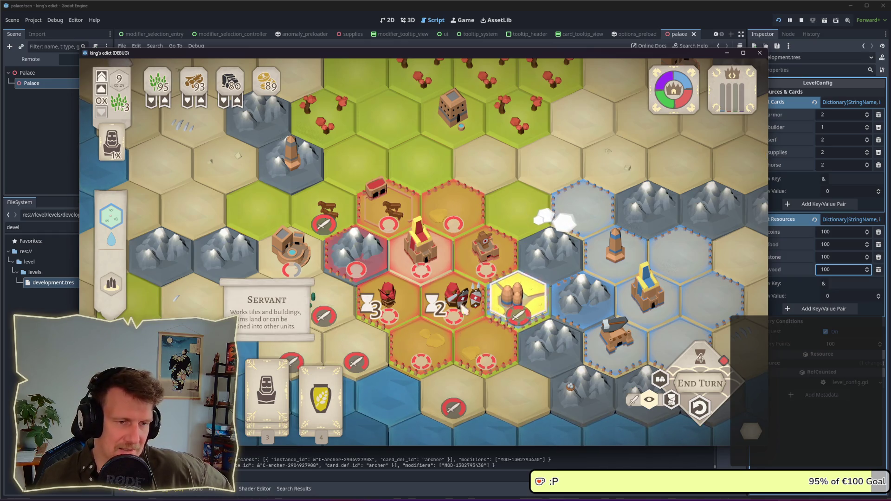
click(442, 304)
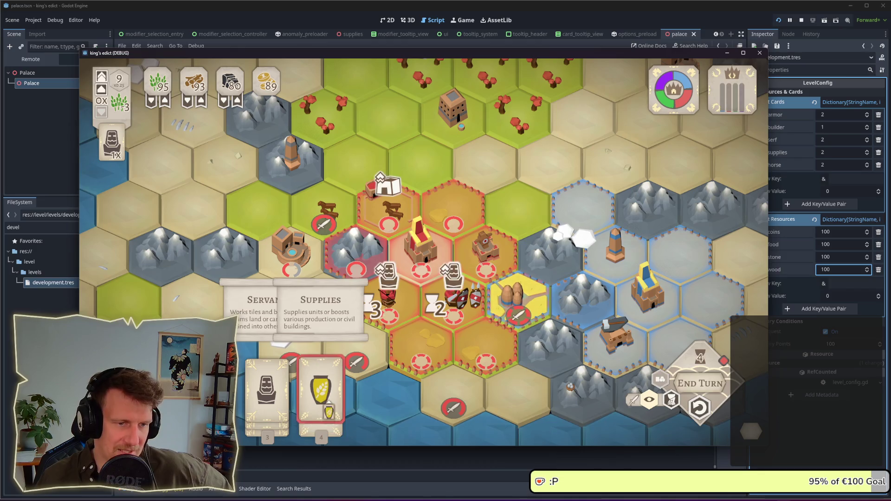
- Play Supplies on the hourglass hex, upgrade the horse into a Knight, and end the turn
drag(333, 406, 465, 322)
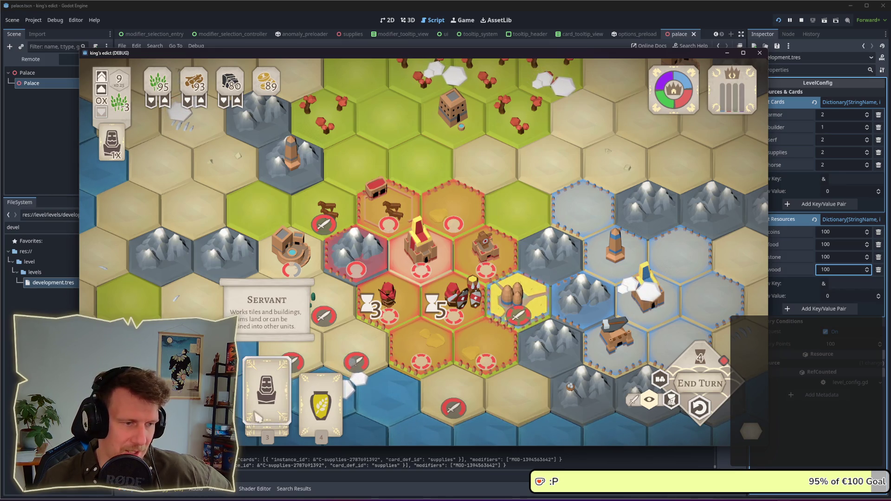
click(392, 226)
mouse_move(318, 253)
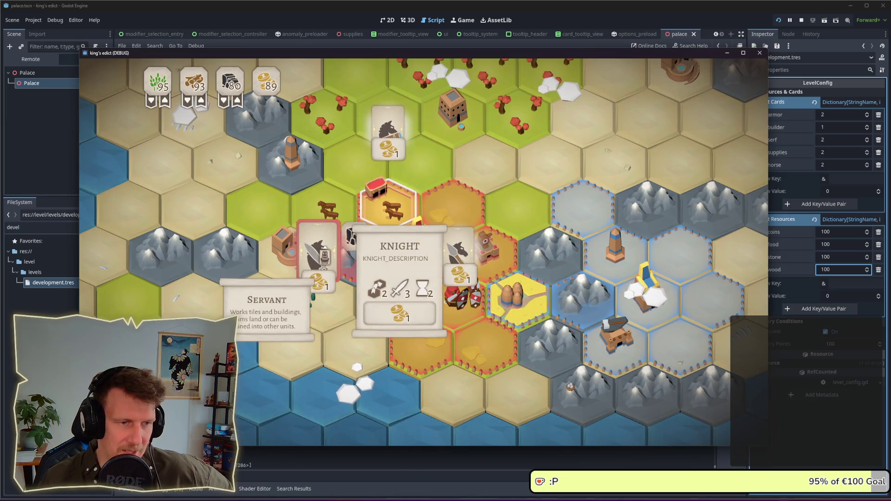
click(318, 253)
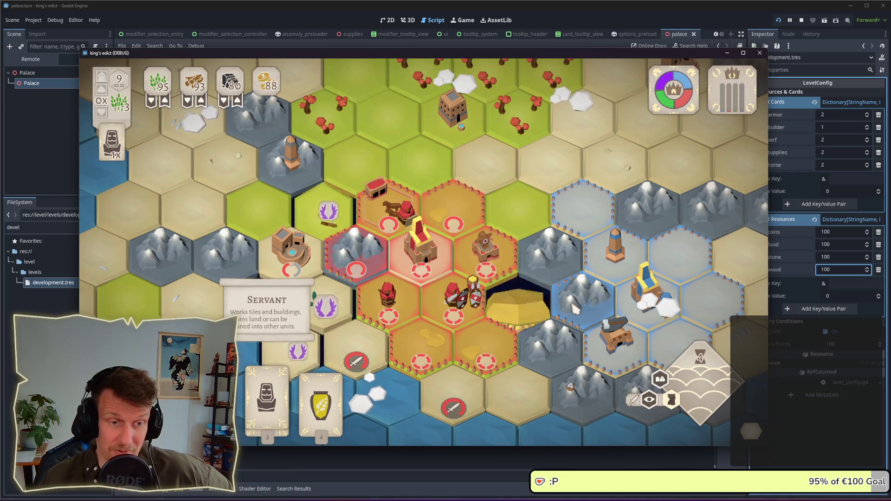
click(512, 303)
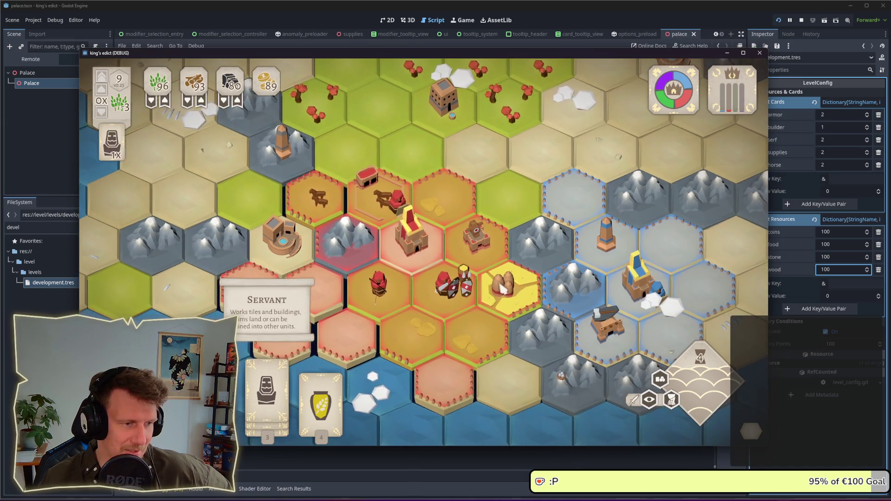
- Deploy the knight onto the yellow hex, play the Servant card, and pan the map
click(395, 404)
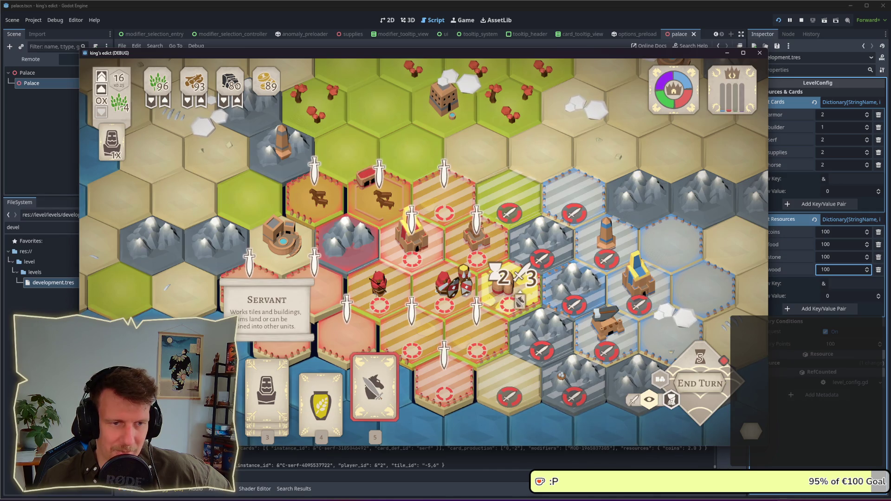
click(517, 297)
click(267, 399)
click(513, 344)
drag(513, 344, 457, 315)
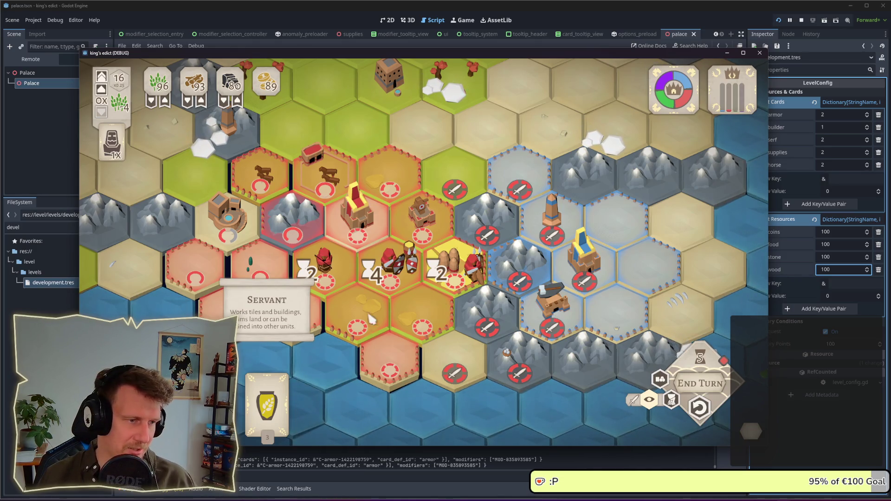
- Inspect the barn tile and the horse unit's tile, then deselect
scroll(324, 251, down, 2)
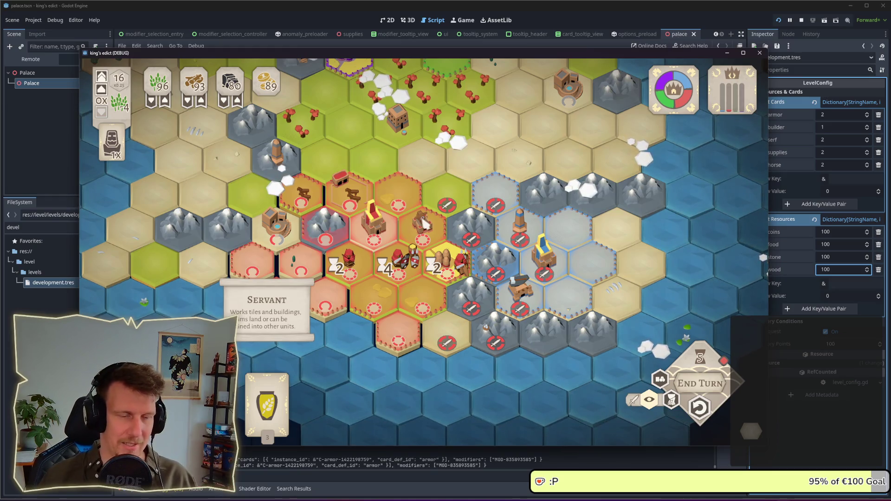
key(w)
click(338, 224)
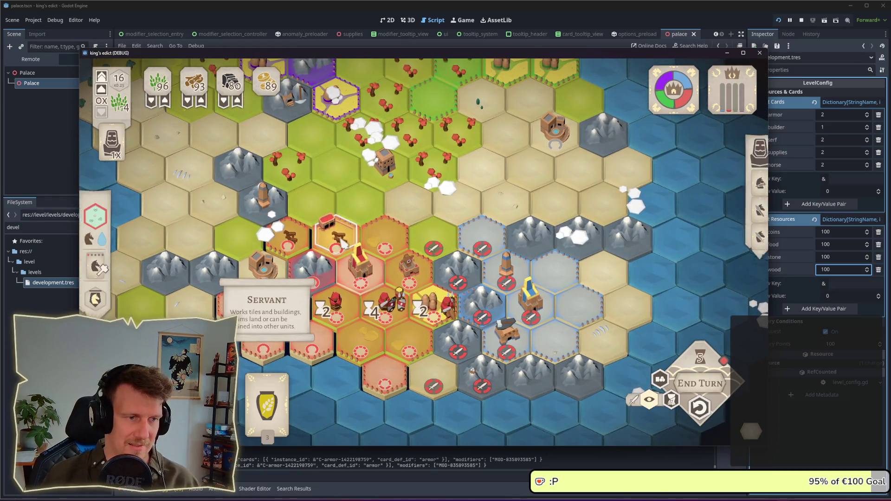
scroll(354, 194, up, 3)
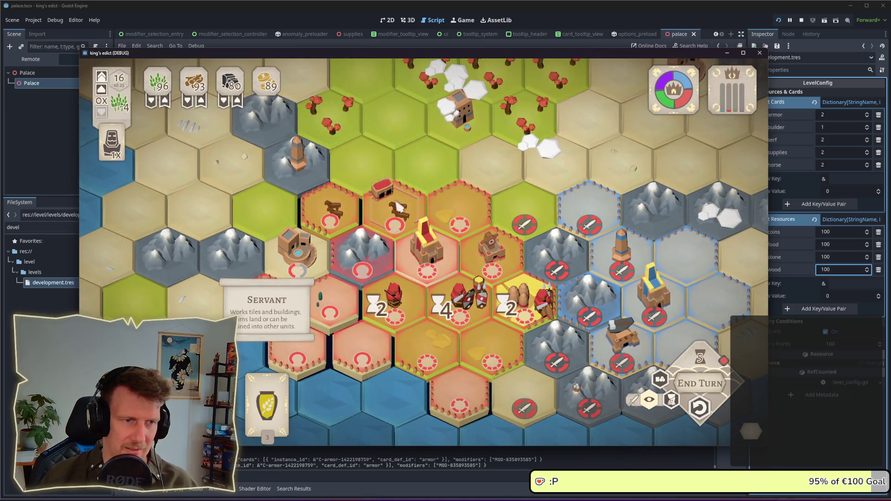
click(397, 207)
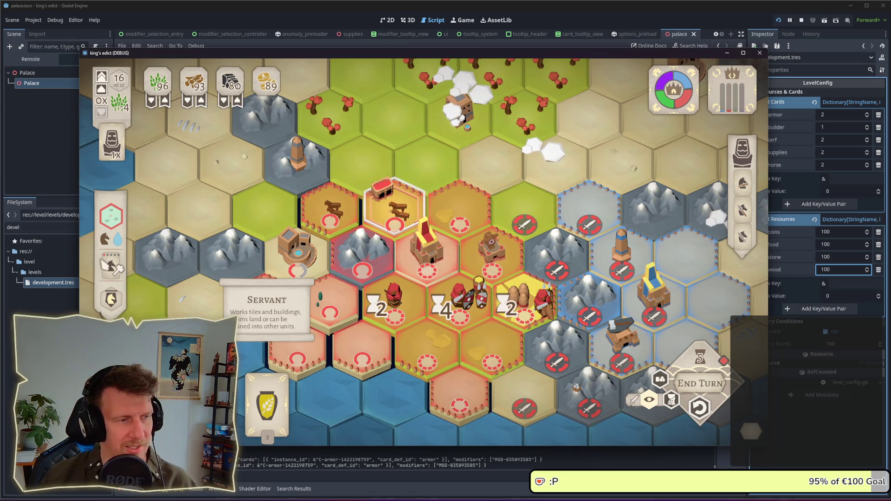
key(Escape)
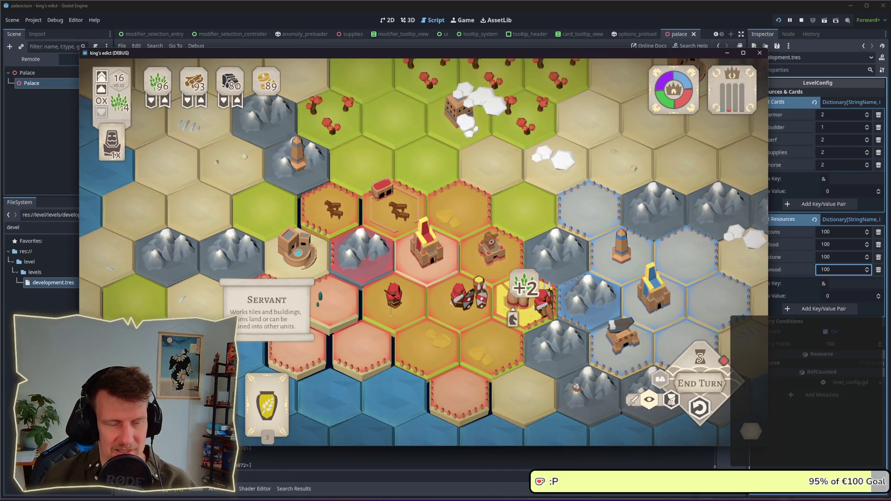
- Collect the coin and food yields, pan the board, and select the servant to see its targets
click(525, 307)
click(660, 380)
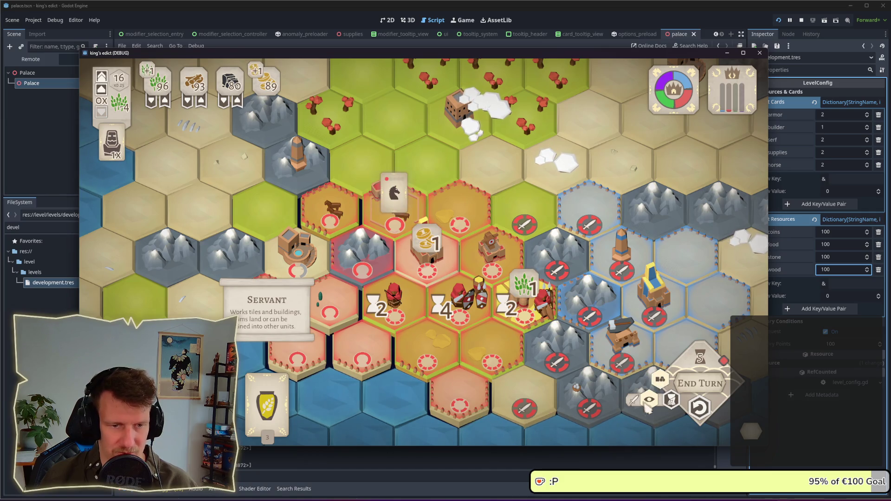
drag(400, 310, 396, 274)
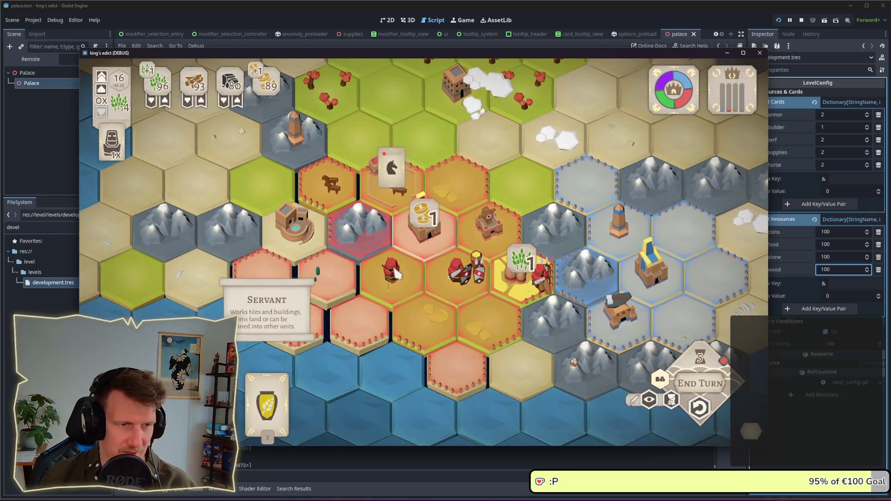
click(515, 278)
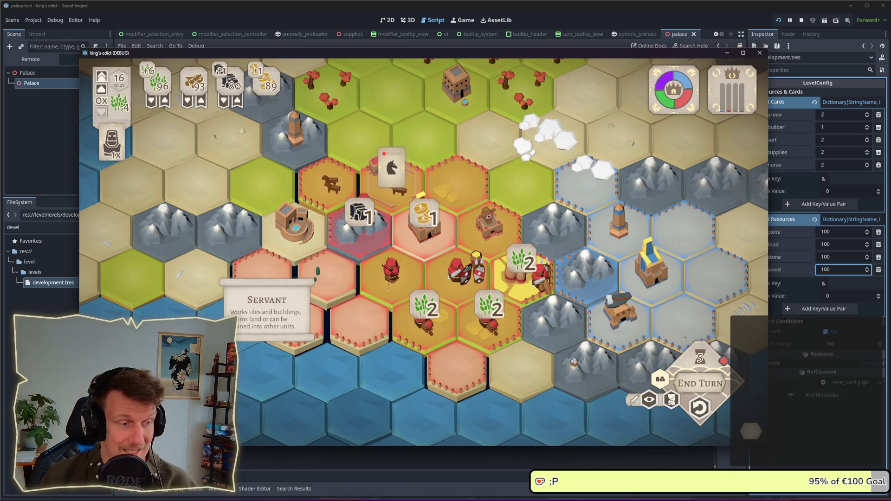
- End the turn to start turn 6 and harvest the farm tile for +3 food
click(700, 383)
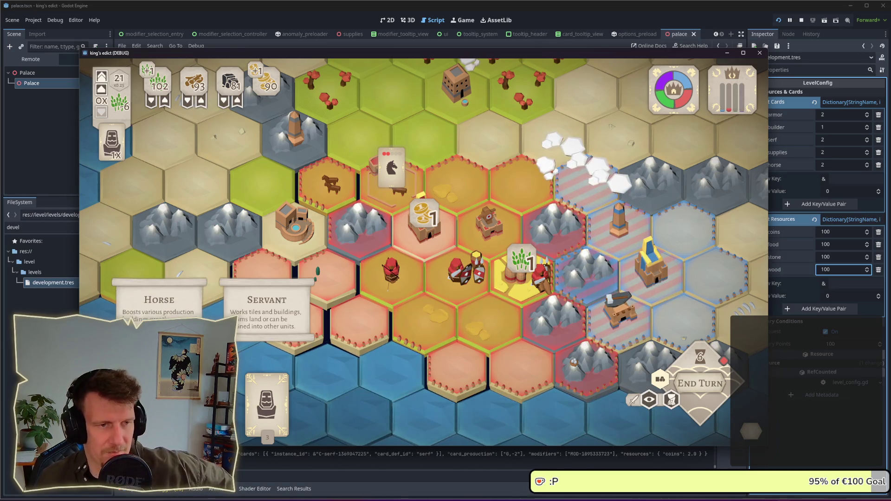
click(540, 267)
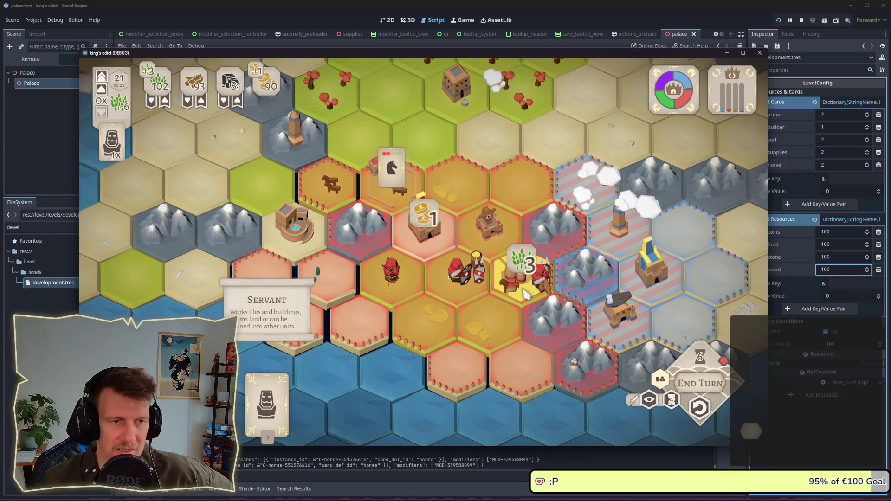
scroll(430, 277, down, 2)
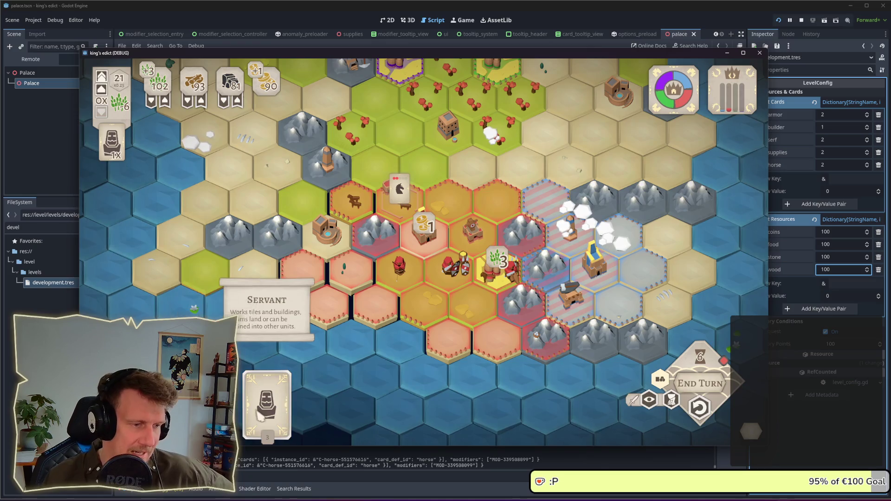
- Place then cancel a horse, check its hex's wheat yield, and move the game window aside
click(398, 200)
right_click(402, 279)
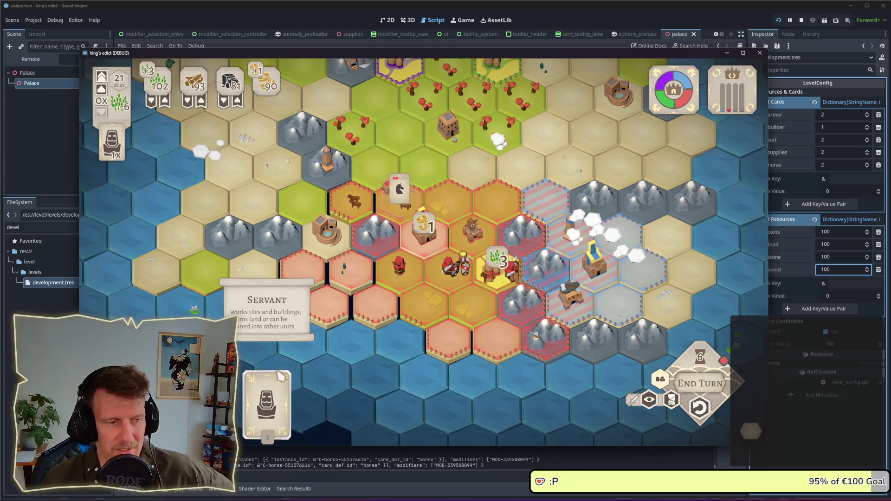
mouse_move(282, 377)
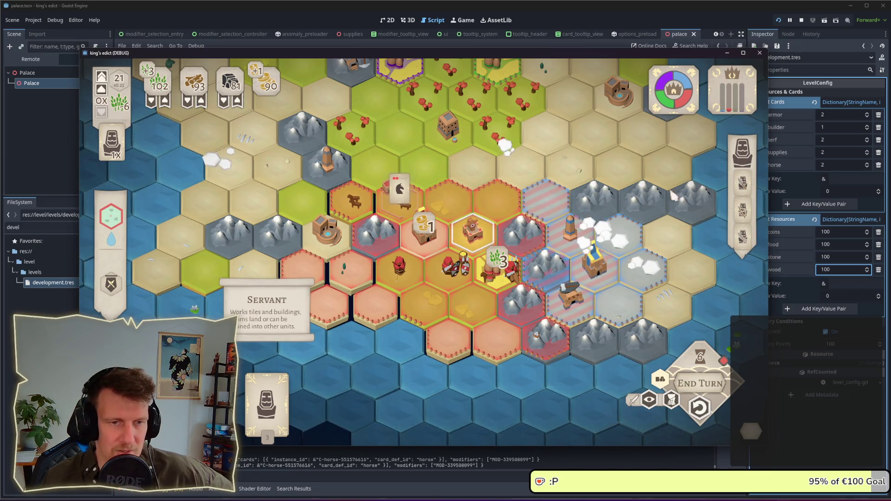
click(481, 255)
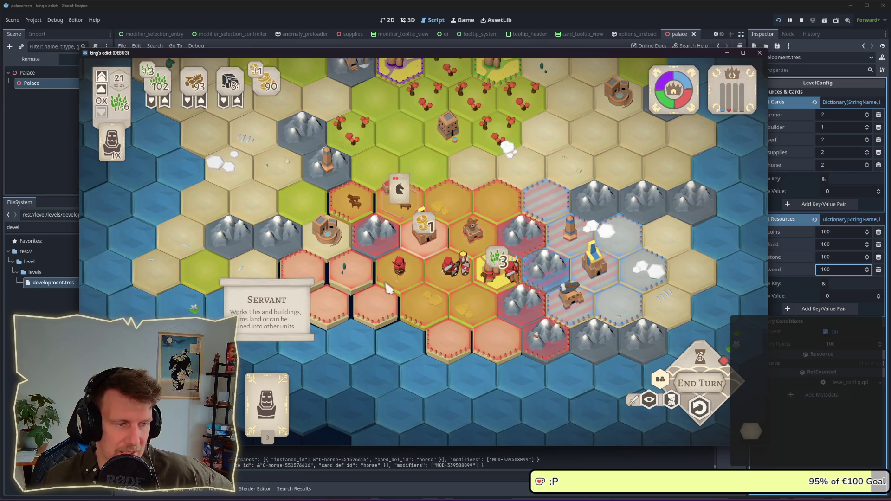
mouse_move(394, 52)
mouse_down()
mouse_move(487, 24)
mouse_move(505, 30)
mouse_up()
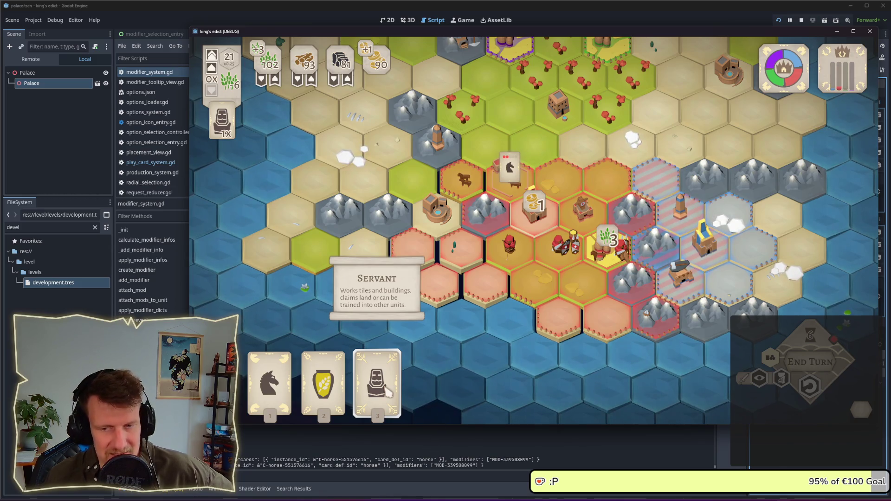
click(385, 390)
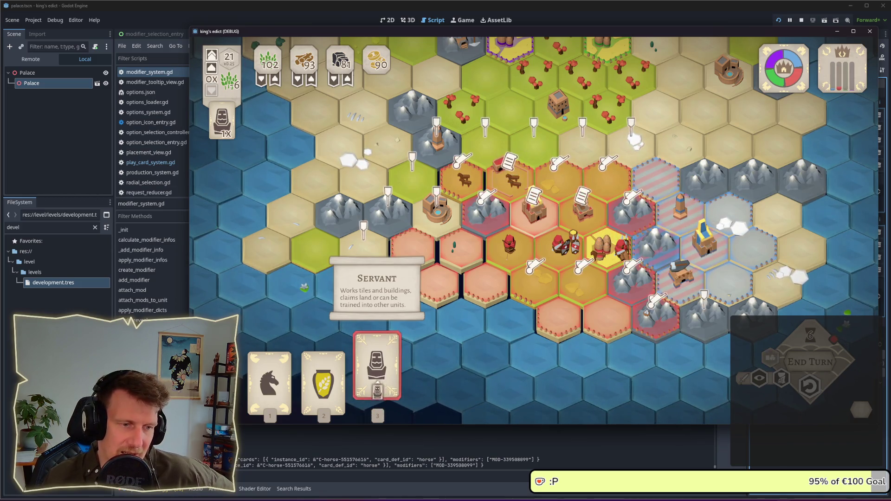
- Switch to the Supplies card with hotkey 2 and play it onto a map tile
key(2)
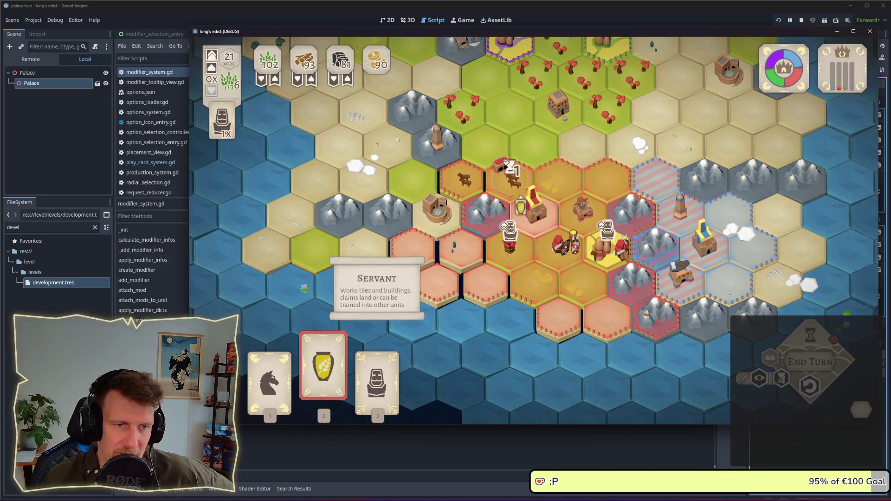
click(510, 174)
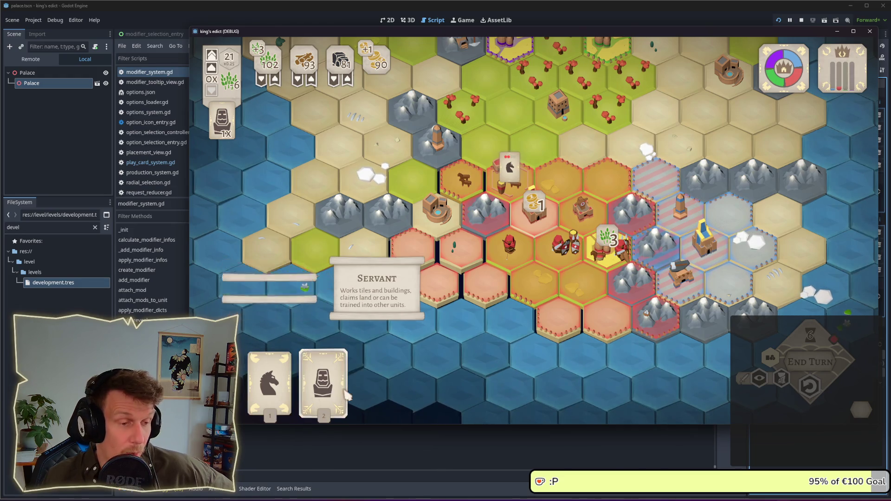
click(272, 396)
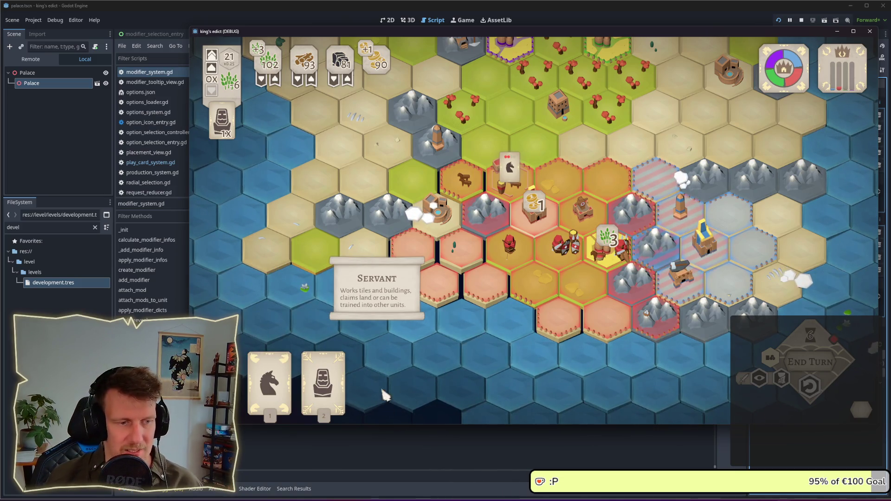
- Pan the map with drags and W/S keys to show the top rows and northern forests
drag(519, 226, 487, 242)
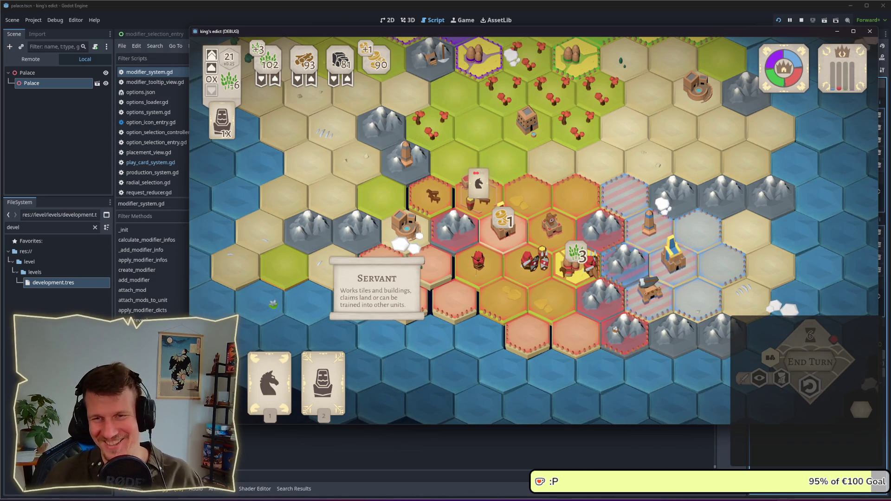
key(alt+Tab)
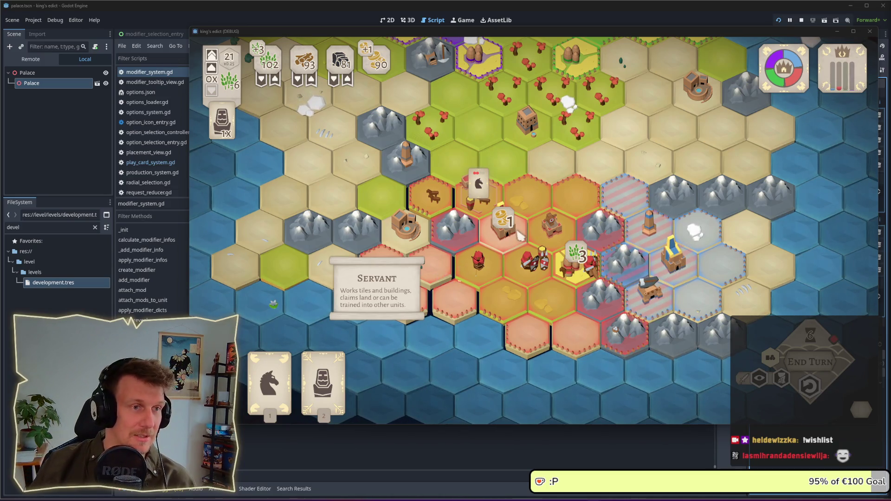
key(w)
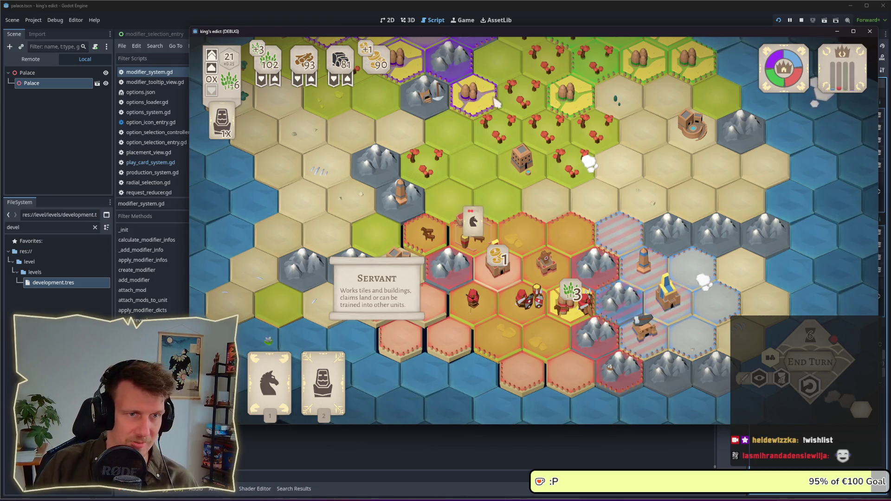
key(w)
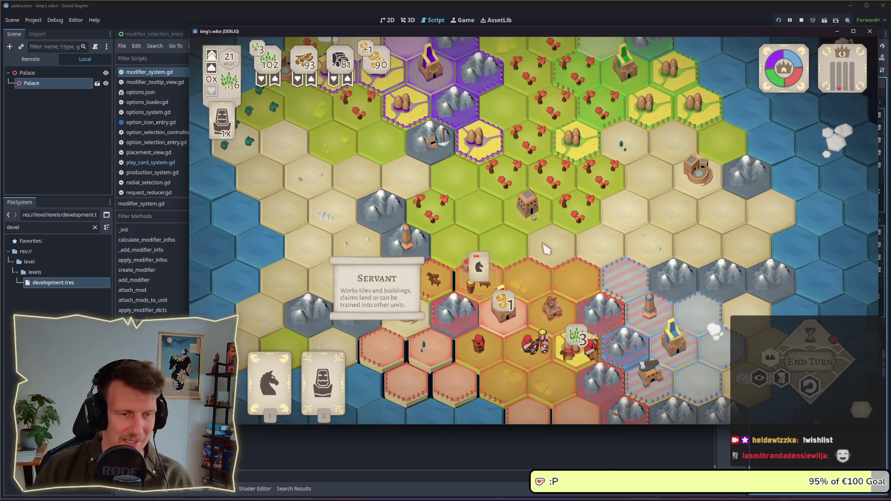
key(s)
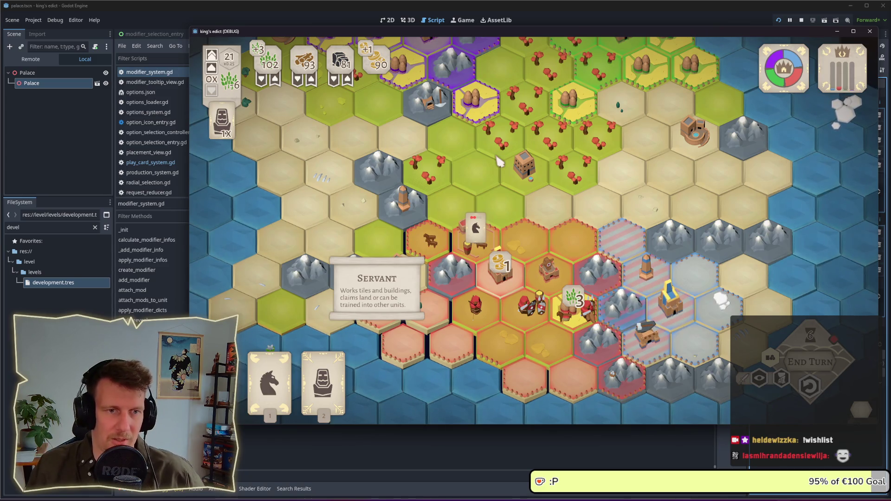
drag(532, 122, 538, 188)
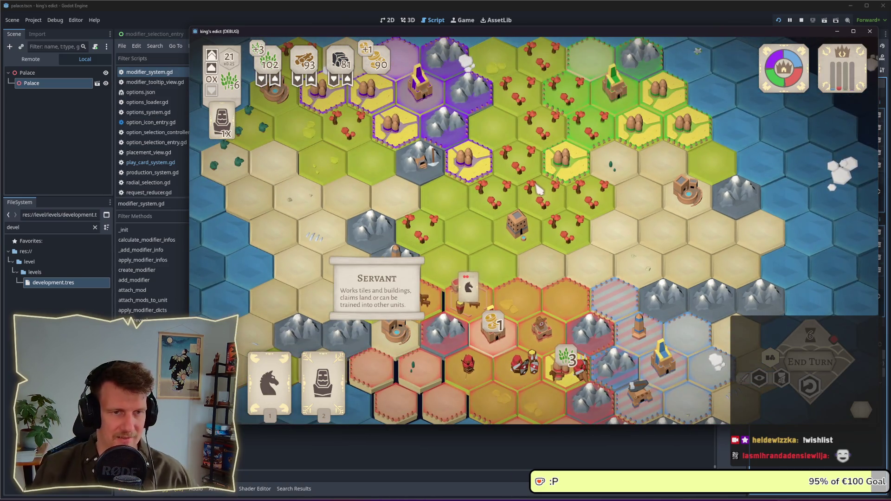
- Zoom in on the central red territory and nudge the game window slightly left
scroll(538, 188, up, 4)
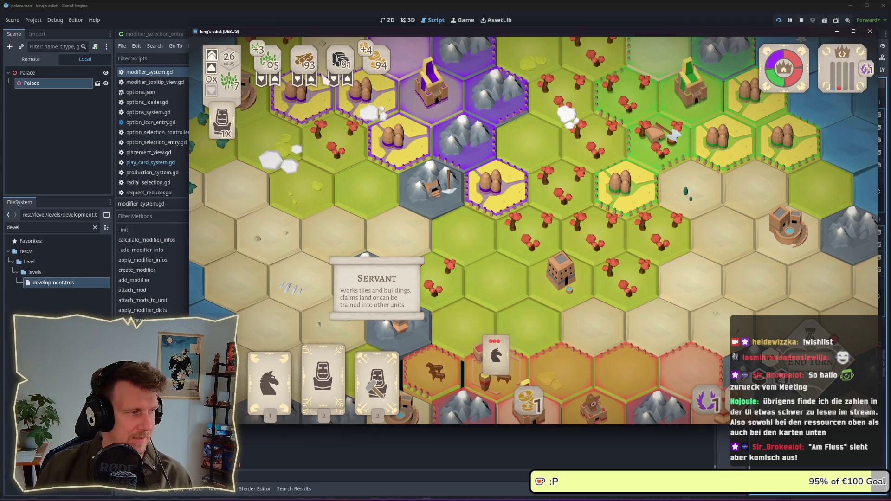
drag(472, 35, 463, 32)
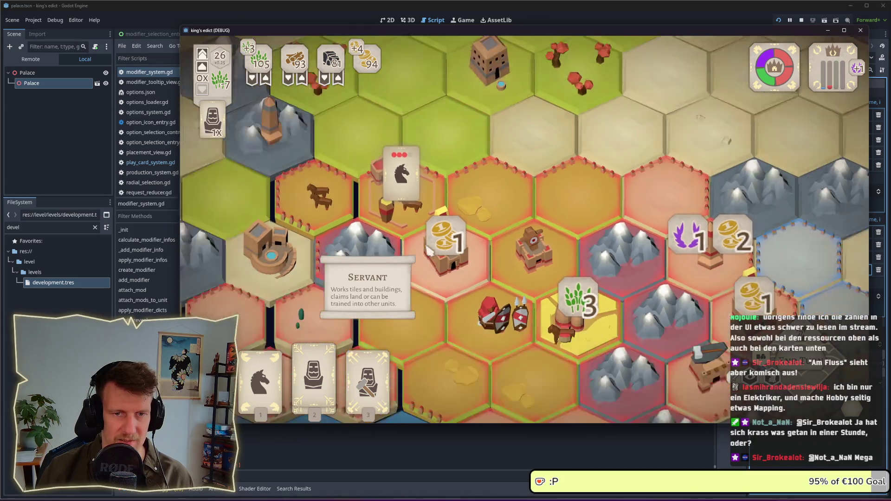
- Zoom the map in and out, then stop the game with F8 to return to modifier_system.gd
scroll(425, 252, down, 3)
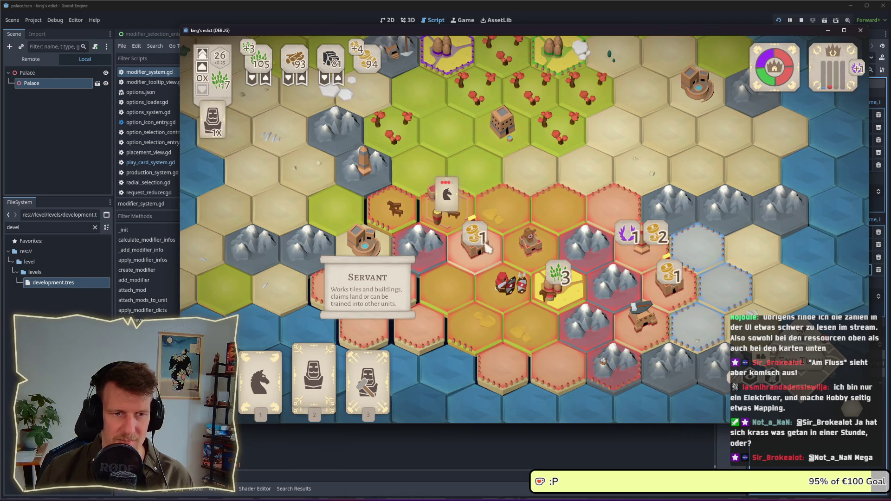
scroll(487, 250, up, 3)
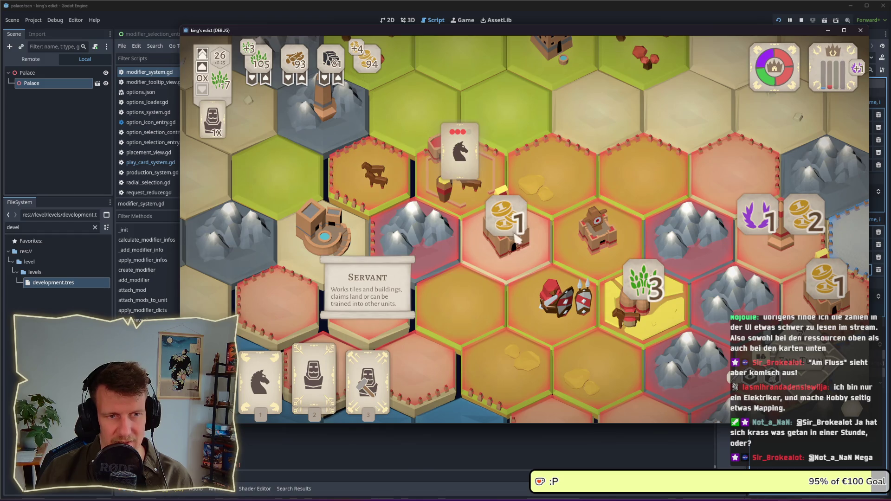
scroll(531, 246, down, 4)
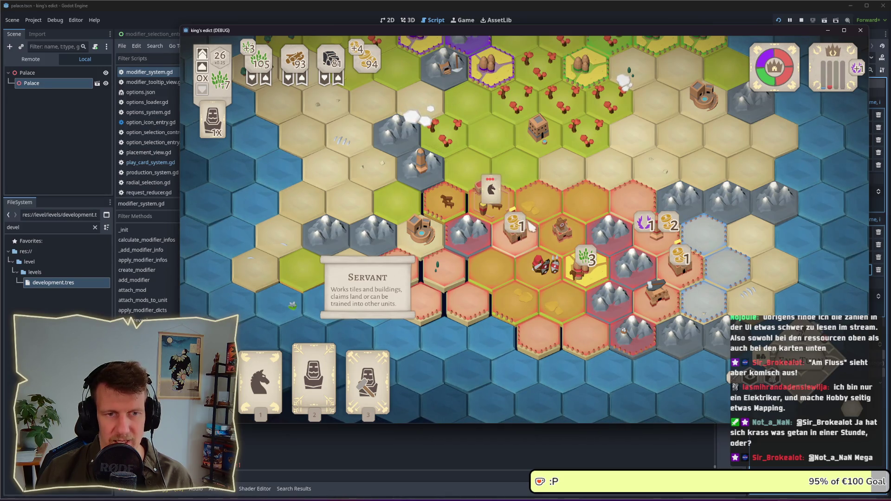
scroll(604, 245, down, 1)
scroll(604, 245, down, 3)
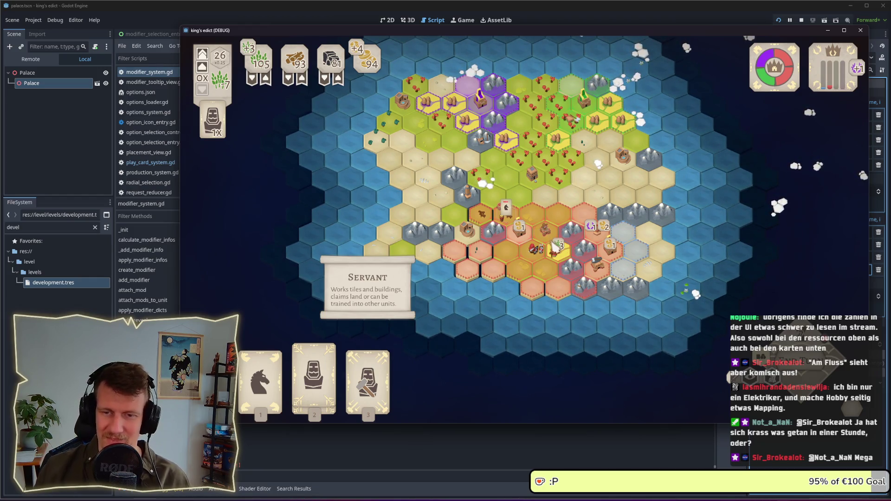
scroll(557, 241, up, 2)
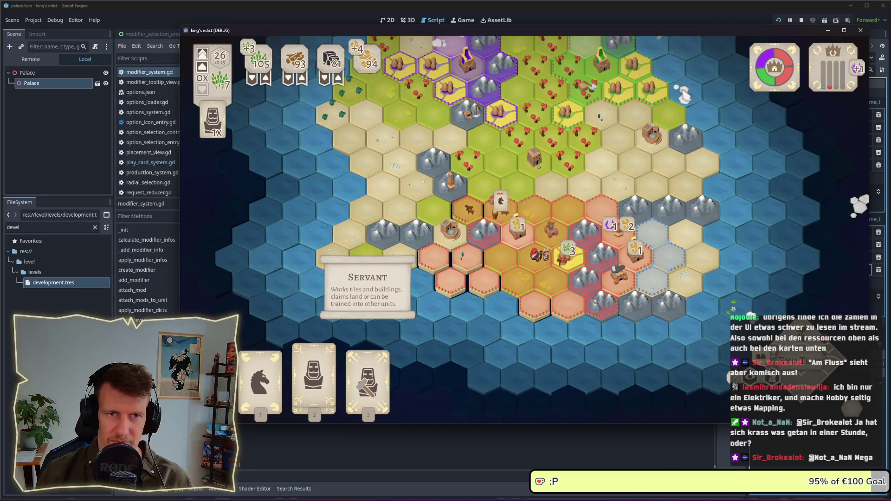
scroll(562, 222, up, 2)
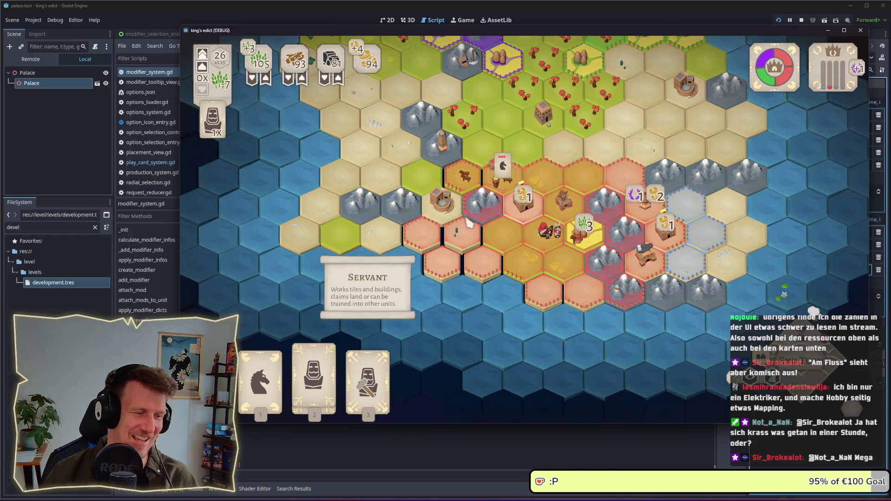
key(F8)
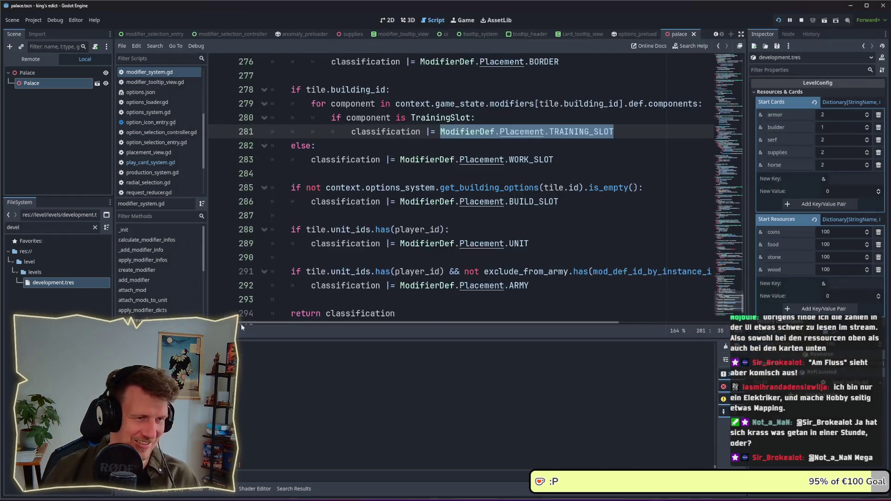
- Start and cancel a project-wide search for 'print', then scroll through the current script
key(ctrl+shift+f)
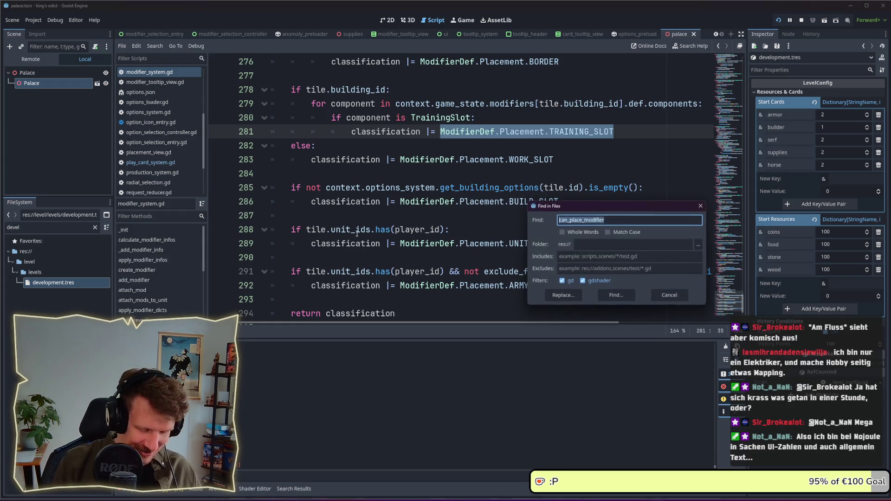
text(print)
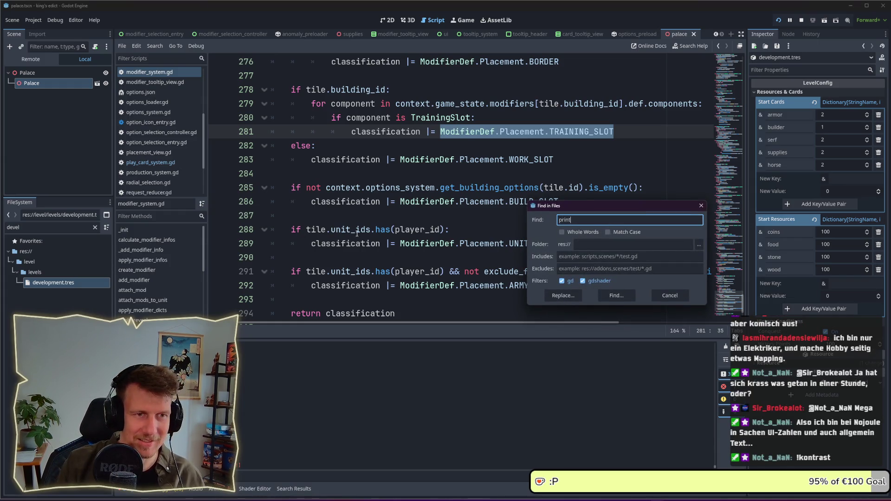
key(Escape)
scroll(400, 234, down, 3)
scroll(399, 235, up, 4)
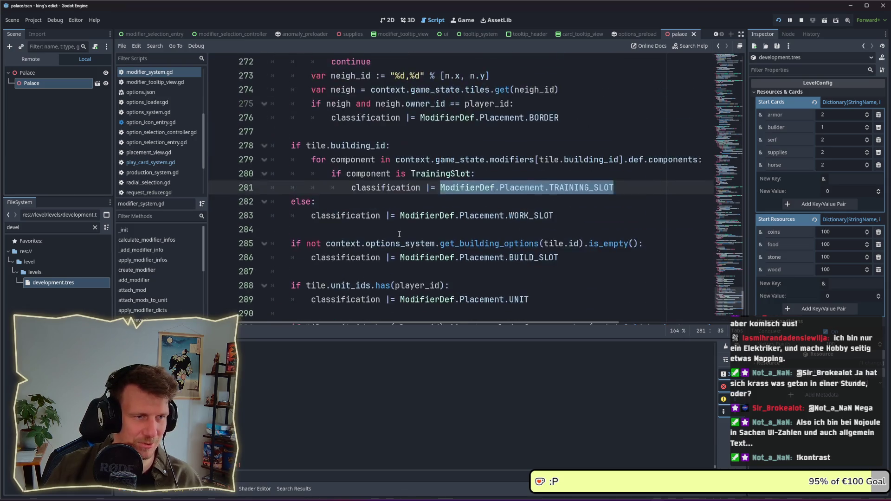
scroll(399, 234, up, 3)
scroll(424, 213, up, 6)
scroll(423, 212, down, 8)
click(454, 189)
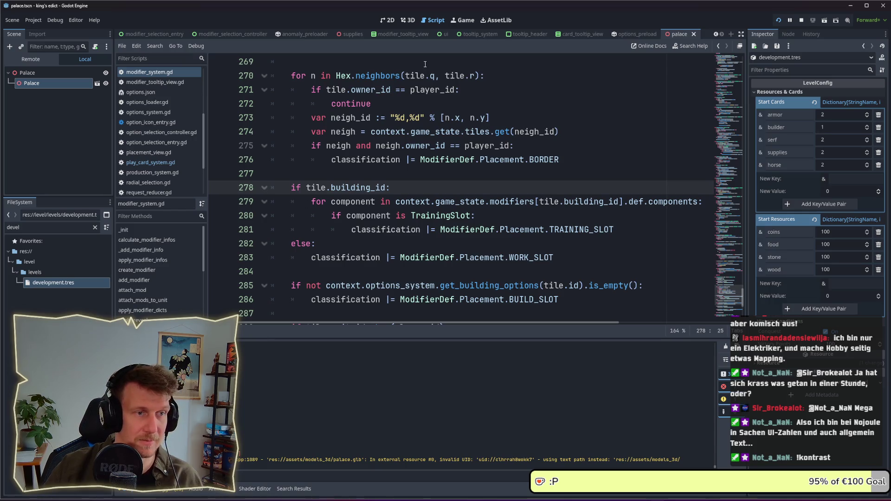
- Delete the Check mod and placeble mods print lines in play_card_system.gd, then return to the game
click(168, 164)
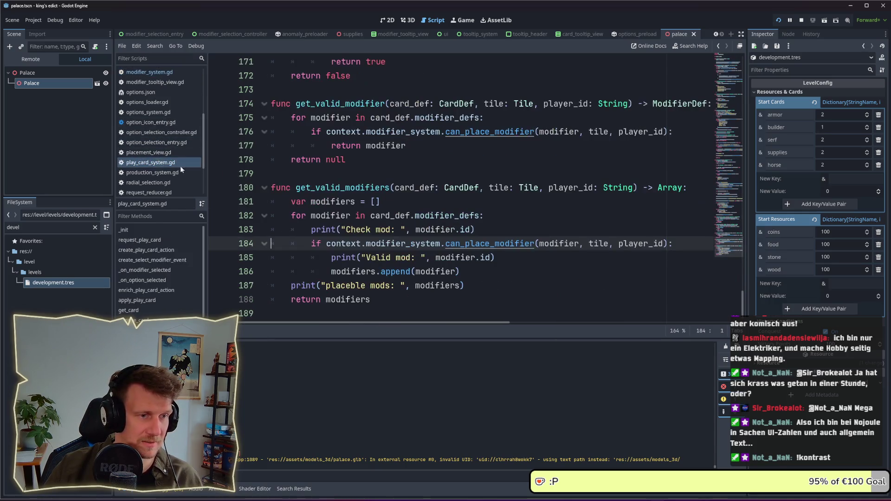
click(496, 230)
key(shift+Home)
key(BackSpace)
key(BackSpace)
mouse_move(460, 280)
mouse_down()
mouse_move(446, 259)
mouse_move(460, 258)
mouse_move(327, 245)
mouse_up()
key(BackSpace)
key(BackSpace)
key(BackSpace)
click(457, 241)
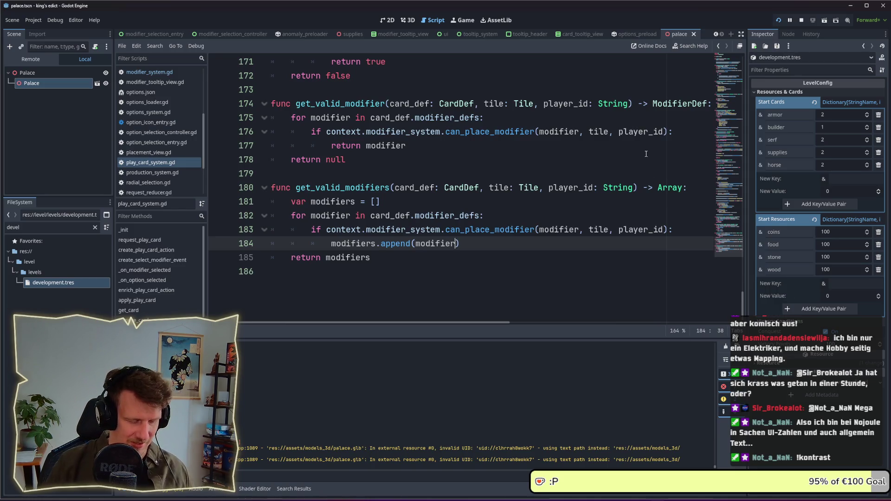
key(alt+Tab)
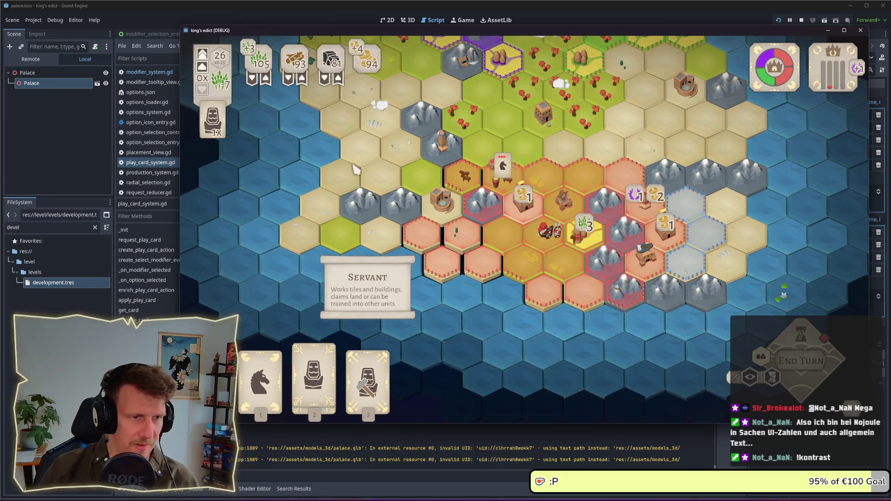
- Pick up then cancel the Servant card, and select the palace hex on the map
scroll(476, 208, up, 2)
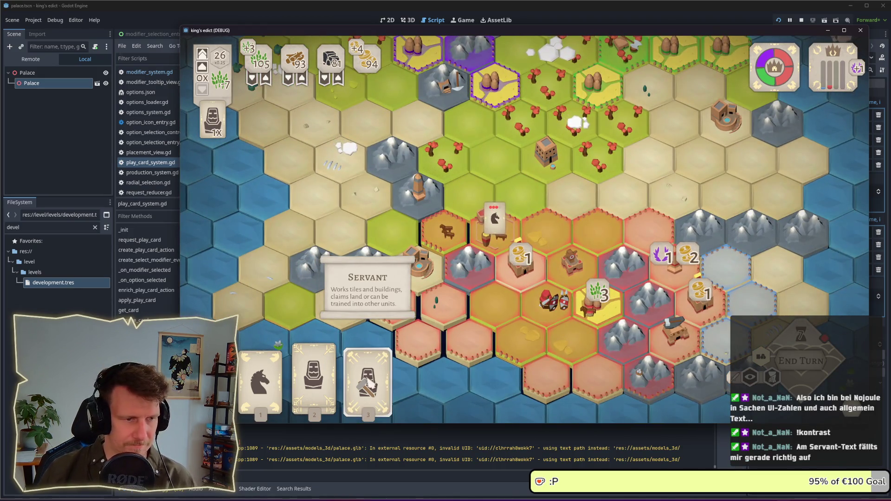
click(322, 383)
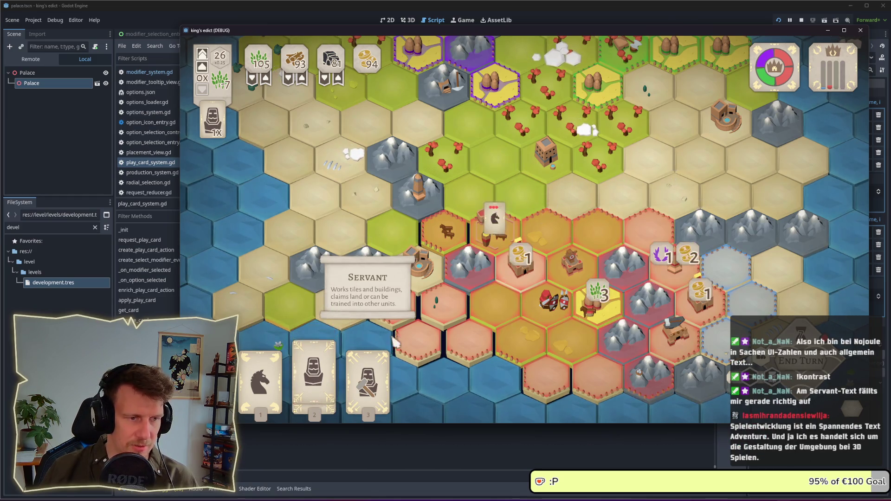
click(345, 306)
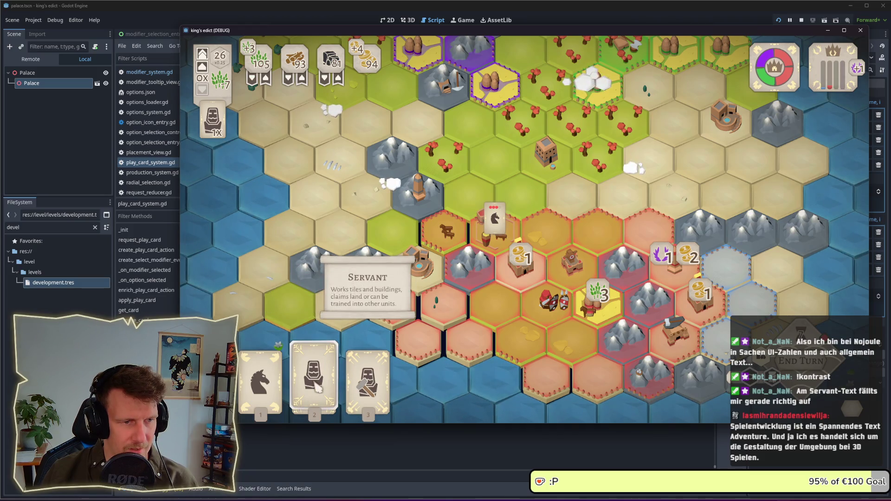
click(213, 251)
mouse_move(218, 258)
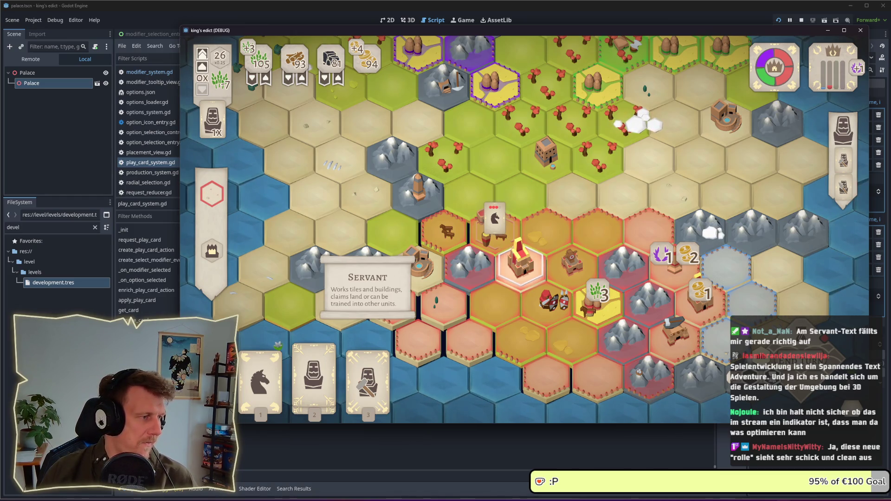
- Shift the game window left and back, deselect the palace, and return to the editor
drag(407, 33, 334, 47)
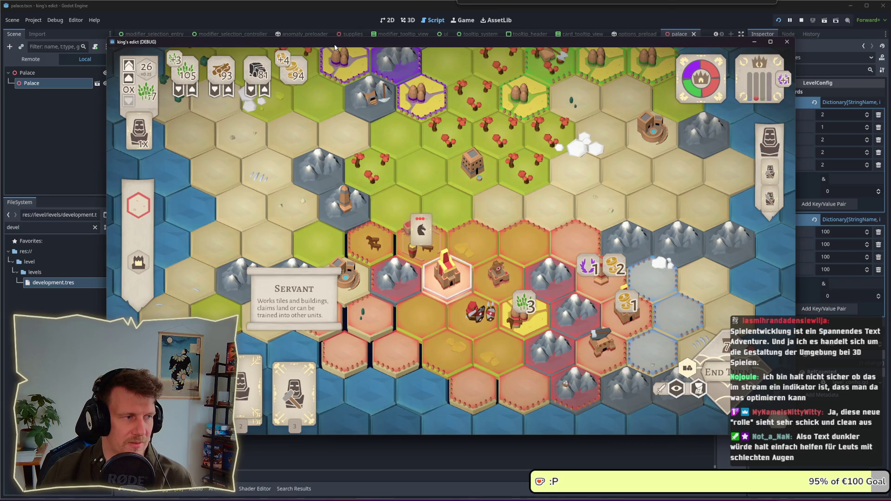
drag(335, 46, 400, 49)
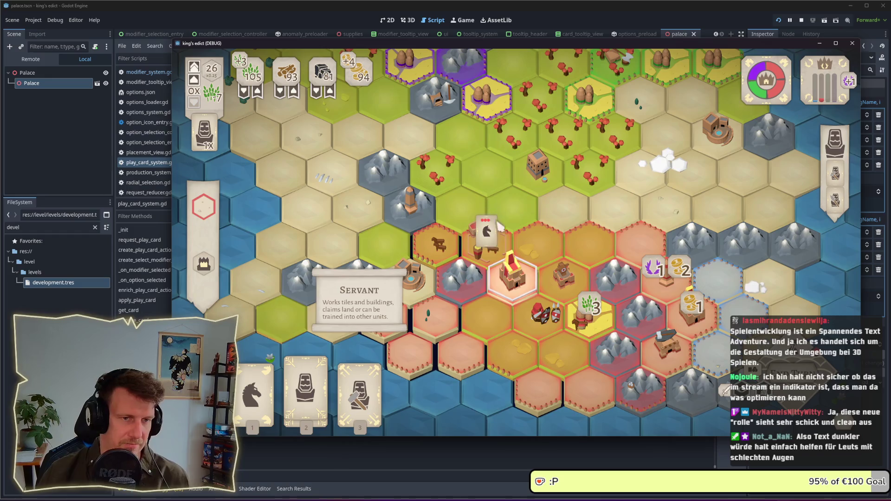
click(493, 246)
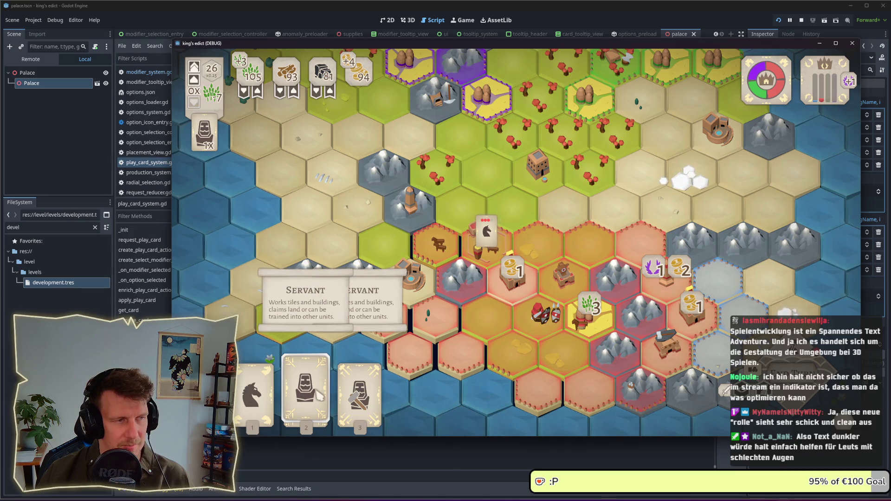
click(33, 228)
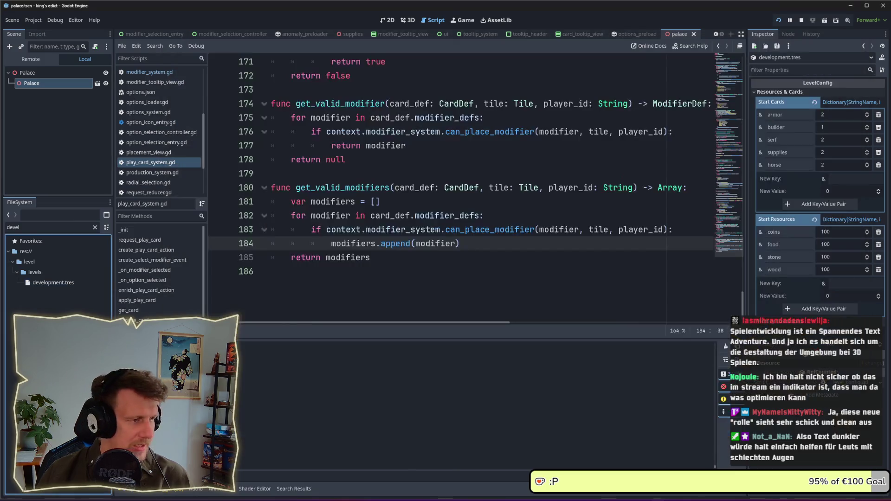
- Filter FileSystem for 'scroll' and inspect the TooltipScrollPresenter class in tooltip_scroll_presenter.gd
key(BackSpace)
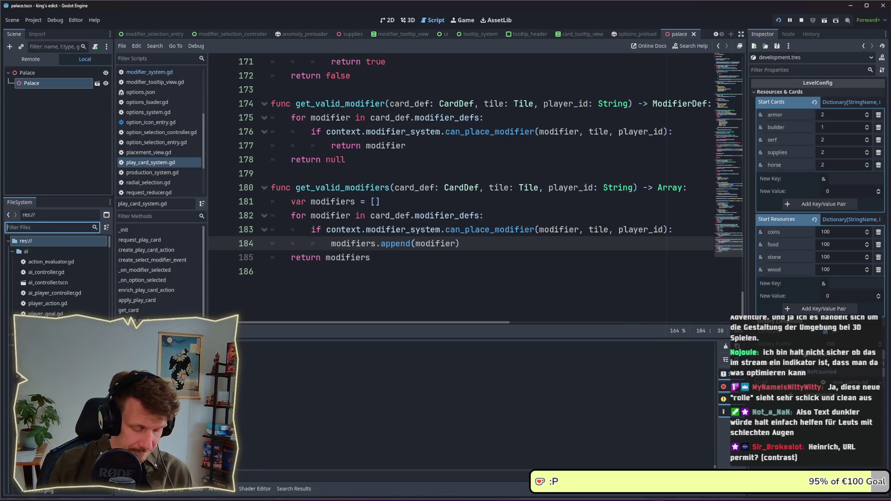
text(scroll)
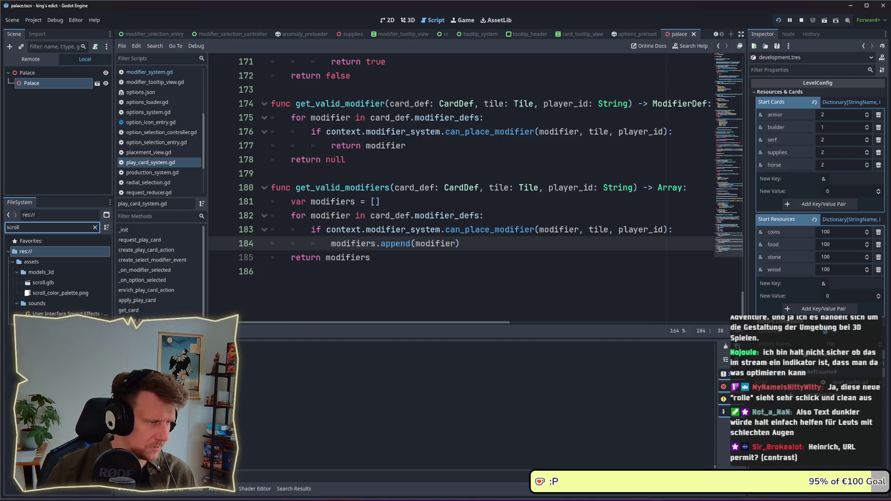
double_click(70, 344)
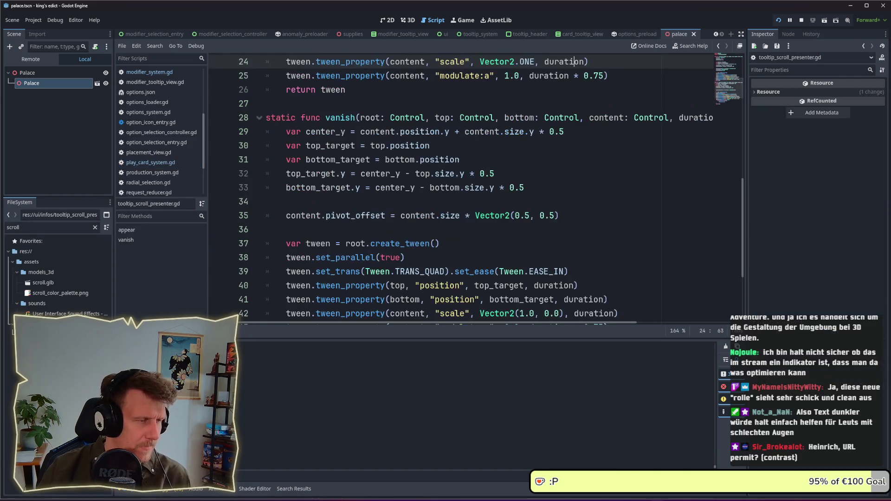
scroll(382, 187, up, 8)
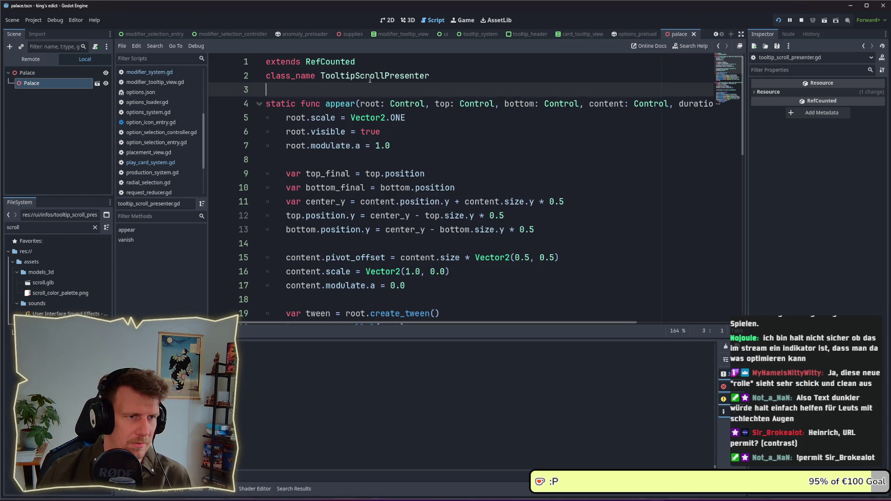
double_click(369, 77)
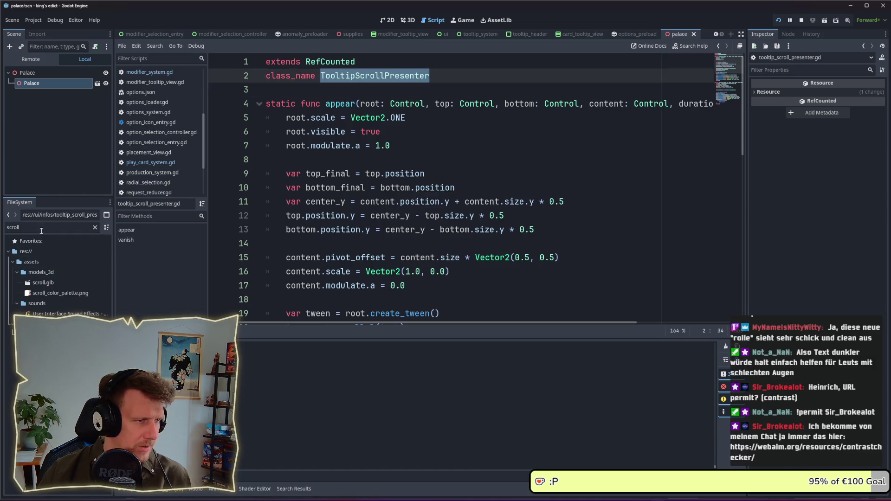
- Filter for 'tooltip', open card_tooltip_view.tscn, and hide the ScrollBottom node
double_click(28, 227)
text(tool)
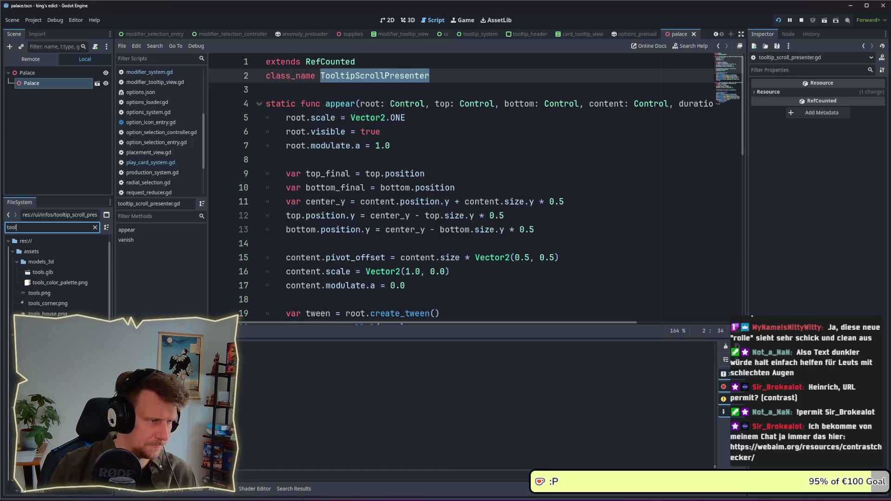
text(tip)
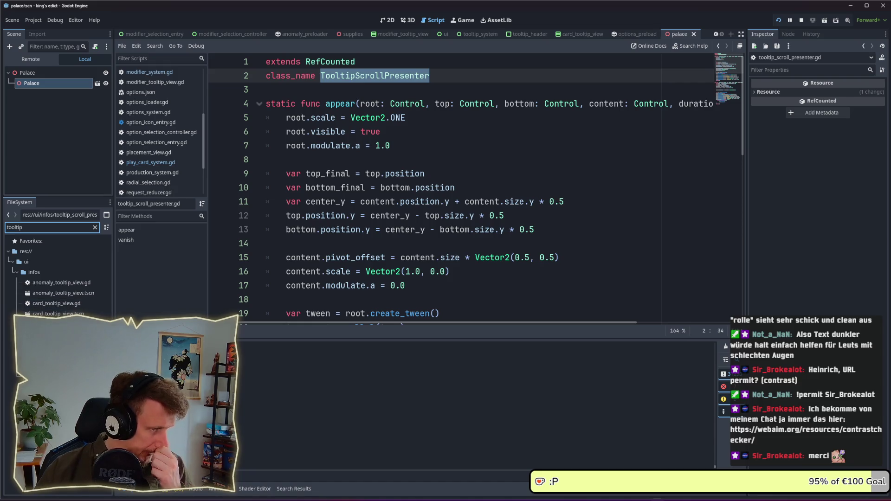
double_click(58, 313)
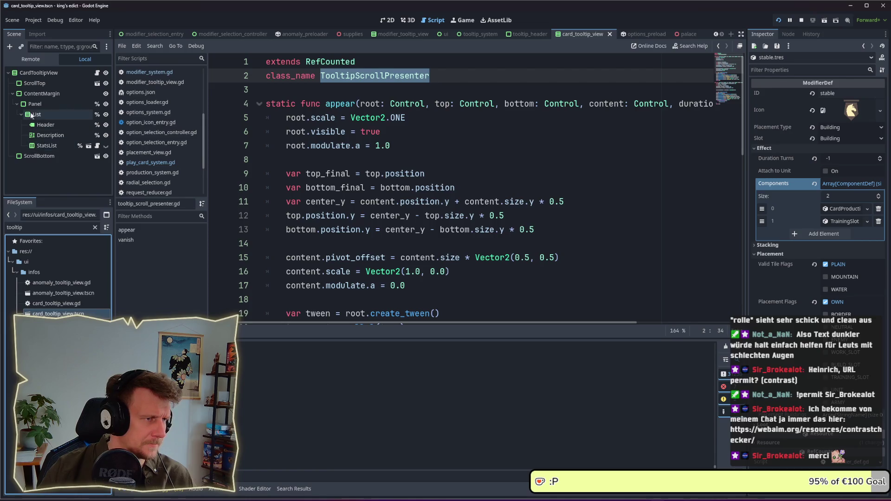
click(106, 156)
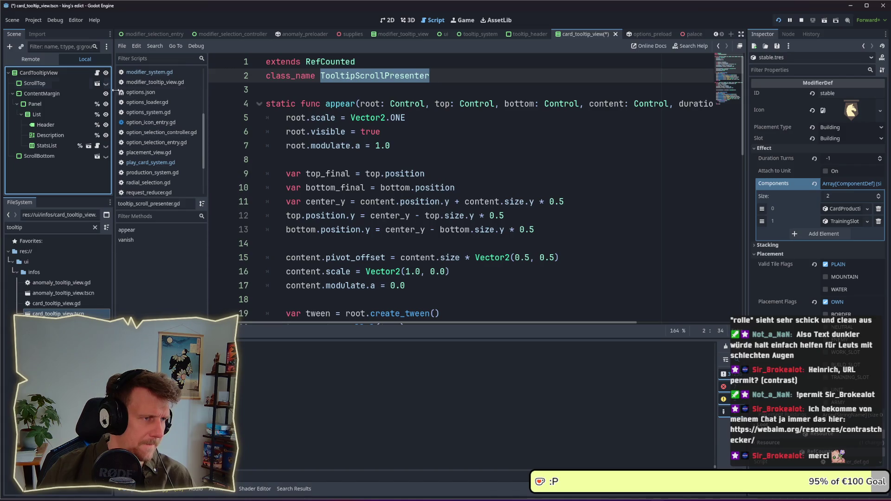
- Switch to the running game and view the Horse and Servant card tooltips
key(alt+Tab)
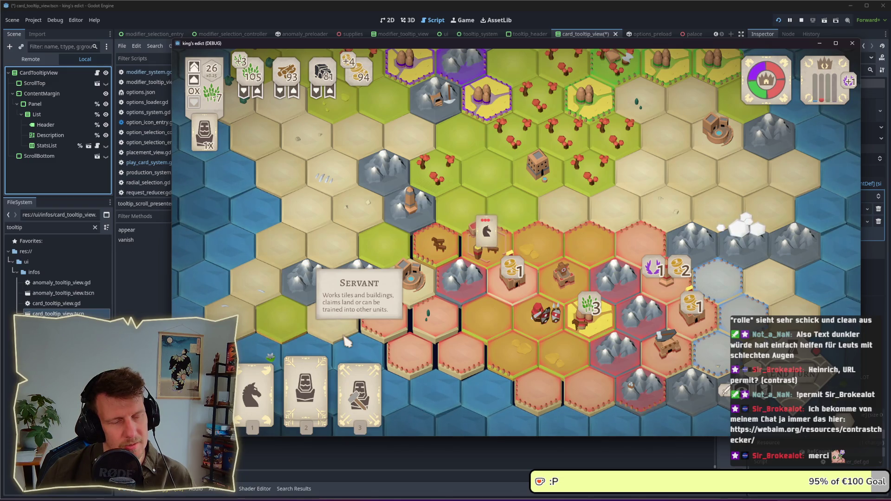
mouse_move(358, 385)
mouse_move(265, 395)
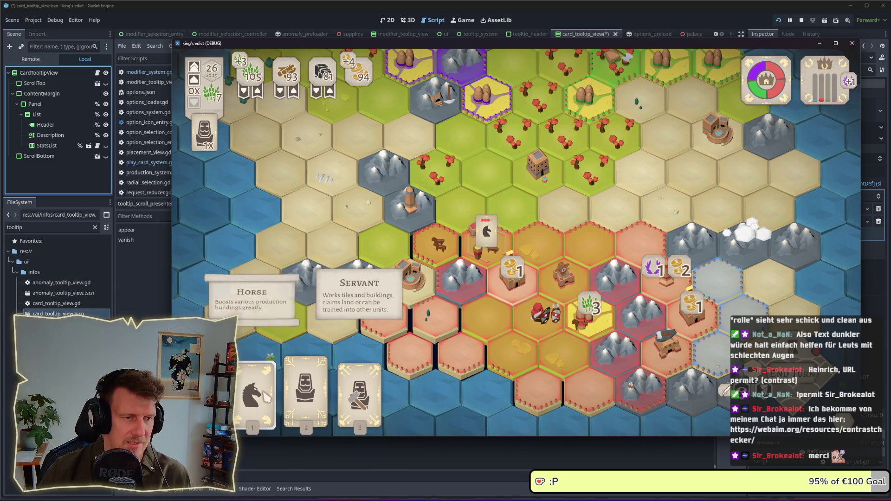
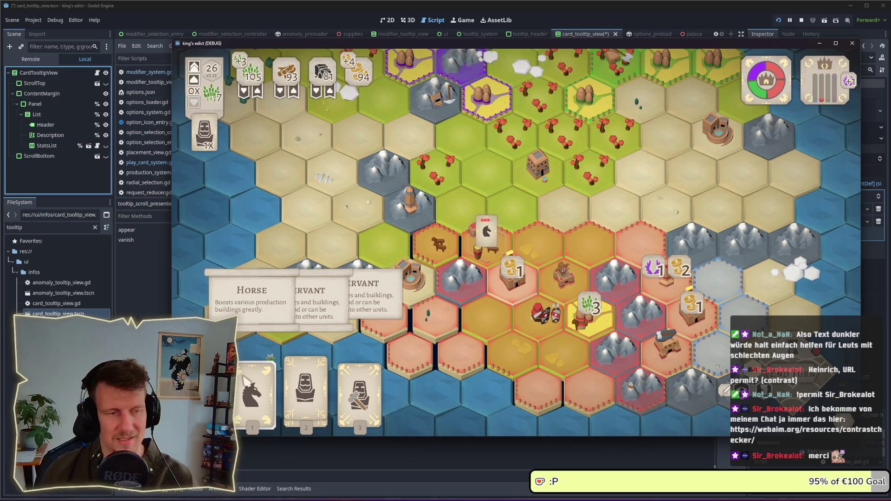
- Check the Servant and Builder card tooltips in the running game, then return to the script editor
mouse_move(308, 393)
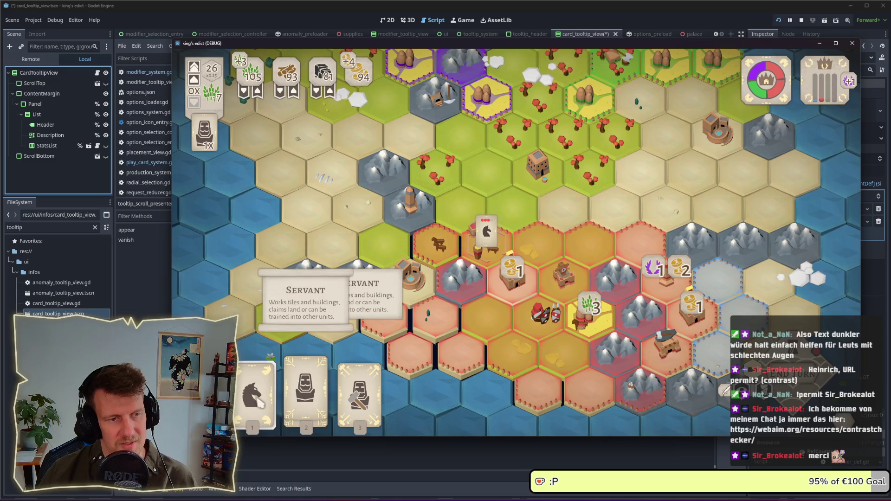
mouse_move(259, 403)
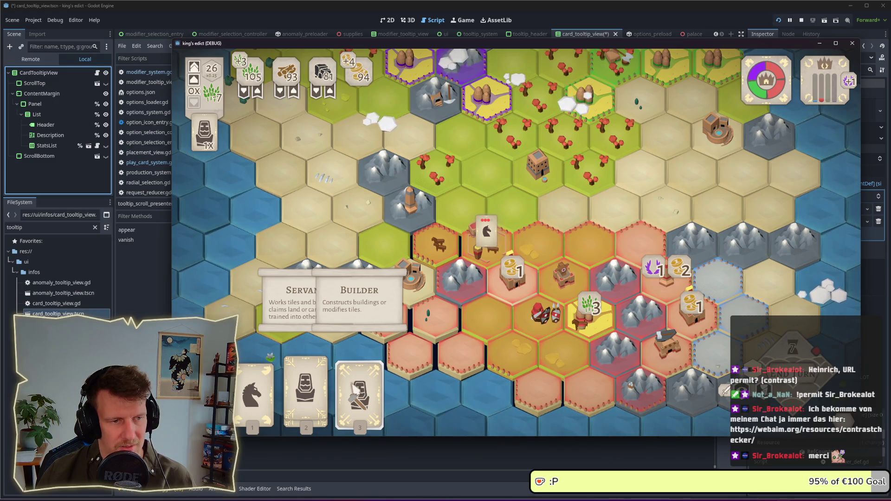
key(alt+Tab)
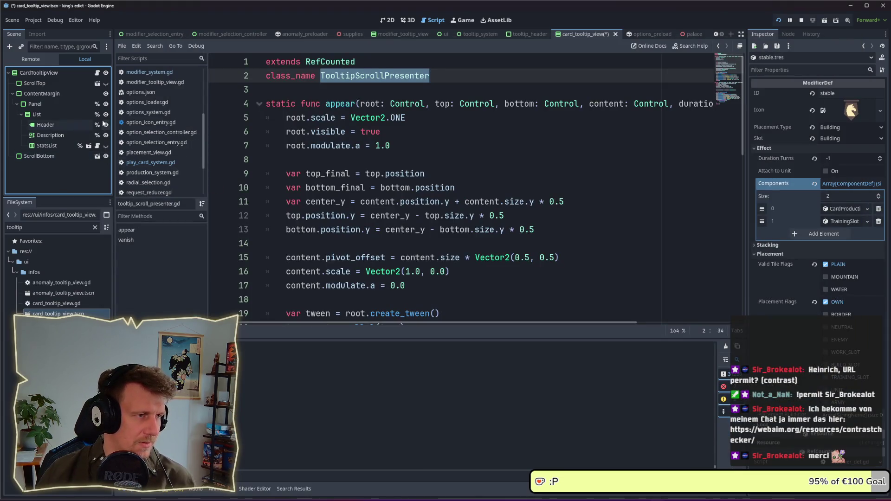
- Save the card_tooltip_view scene and stop the running game
key(ctrl+s)
key(alt+Tab)
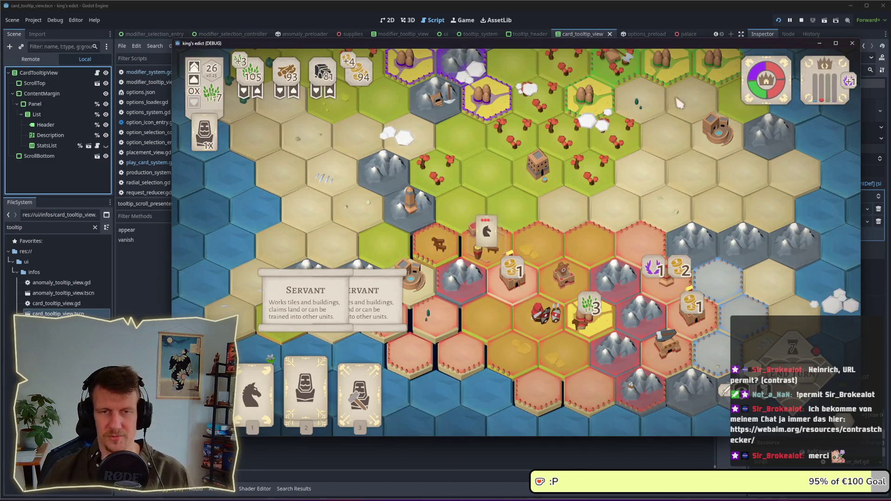
key(F8)
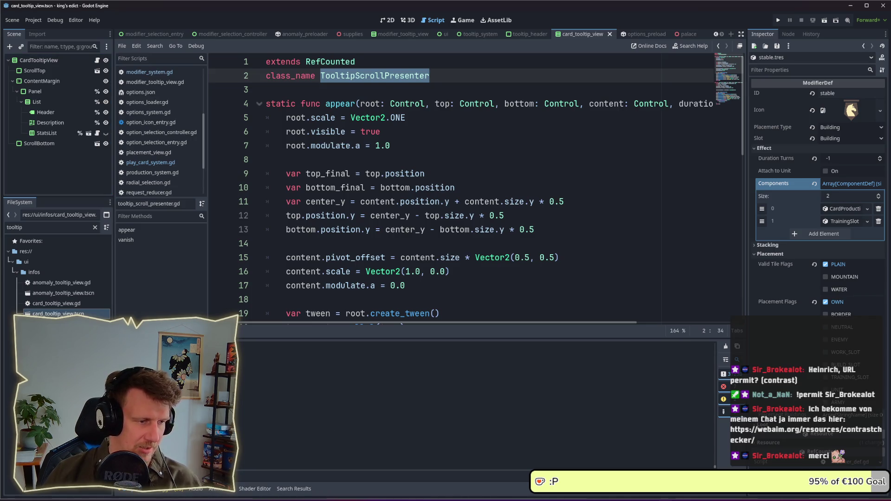
- Start a project-wide Find in Files search for the 'invalide' debug message
click(486, 254)
key(ctrl+shift+f)
text(nval)
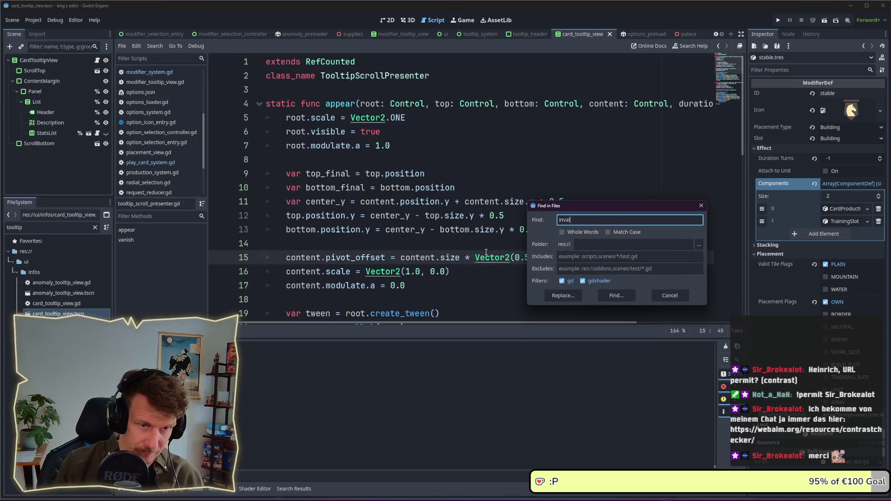
text(ide for)
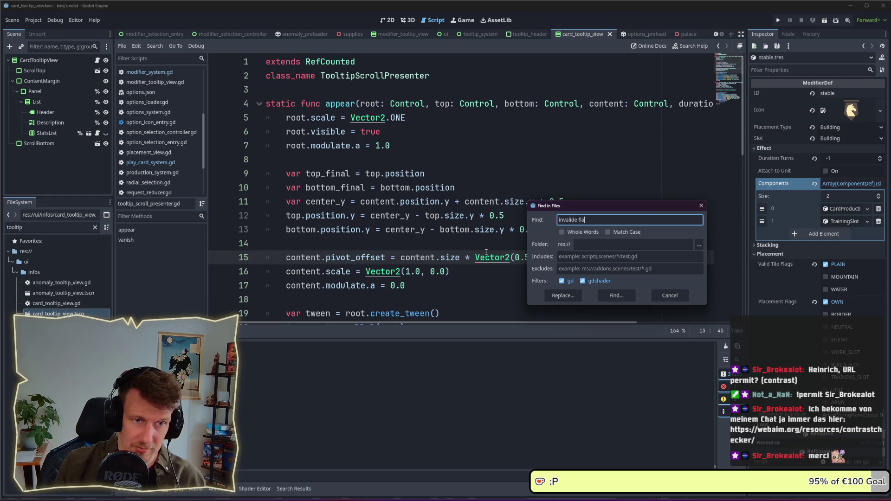
- Delete the print("invalide flags") line in modifier_system.gd, leaving line 250 as return false
key(Return)
click(250, 371)
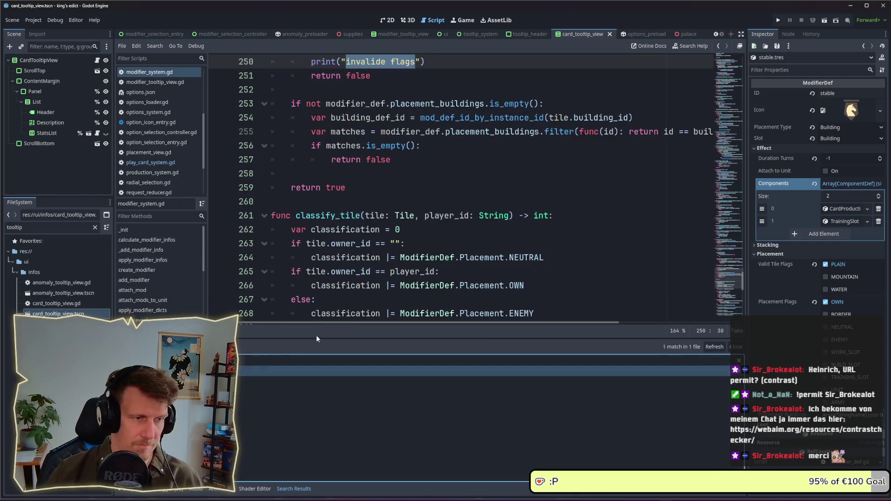
scroll(372, 185, up, 2)
drag(425, 145, 253, 149)
key(BackSpace)
key(BackSpace)
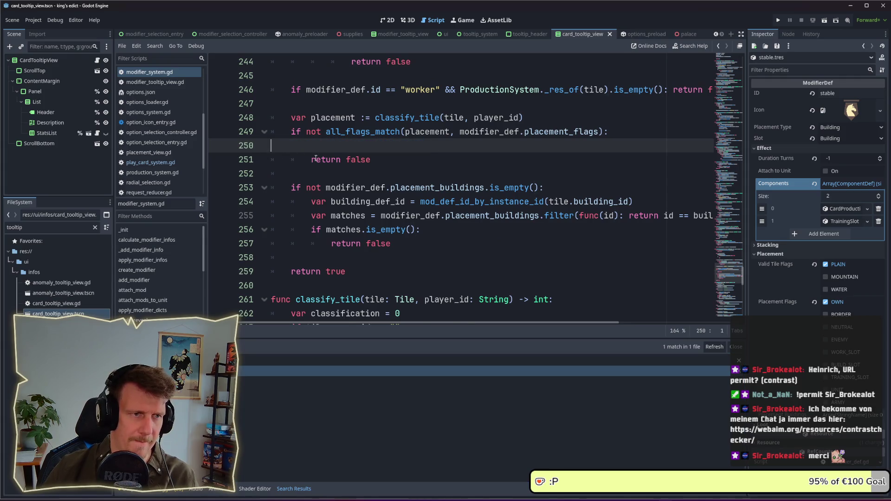
key(Down)
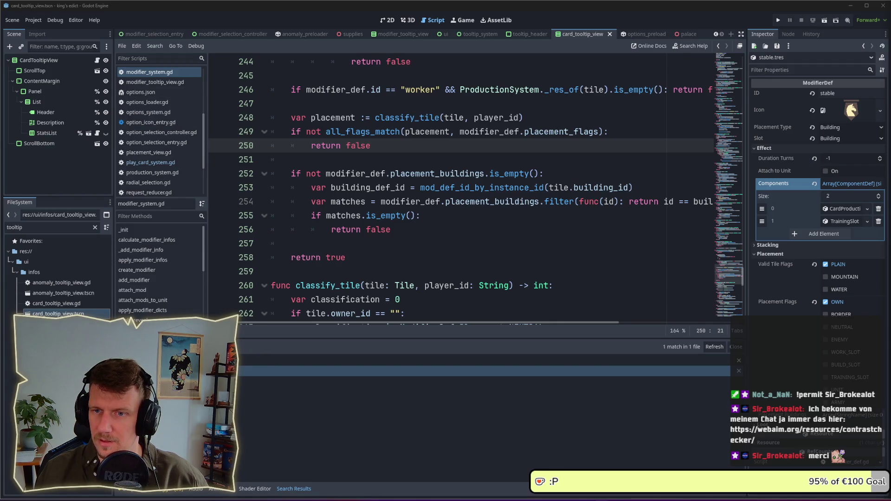
mouse_move(890, 21)
mouse_down()
mouse_move(411, 12)
mouse_move(398, 21)
mouse_up()
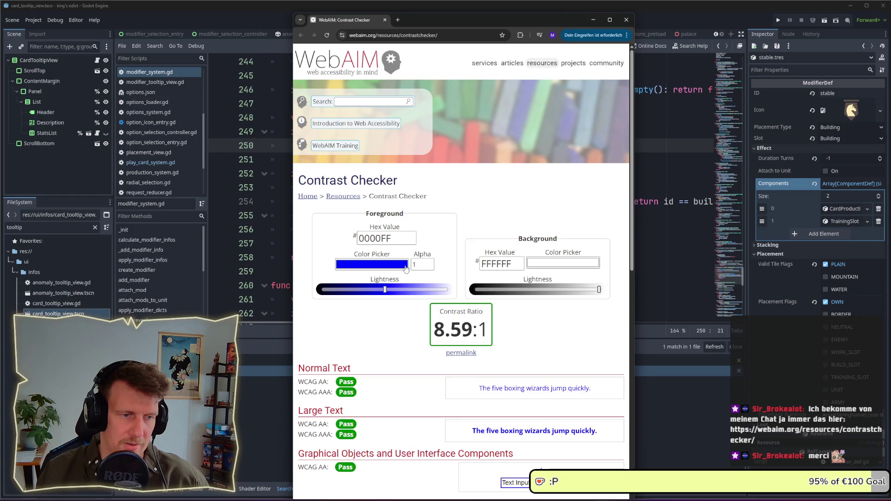
- Lighten the blue foreground colour slightly in the WebAIM contrast checker
scroll(408, 268, down, 2)
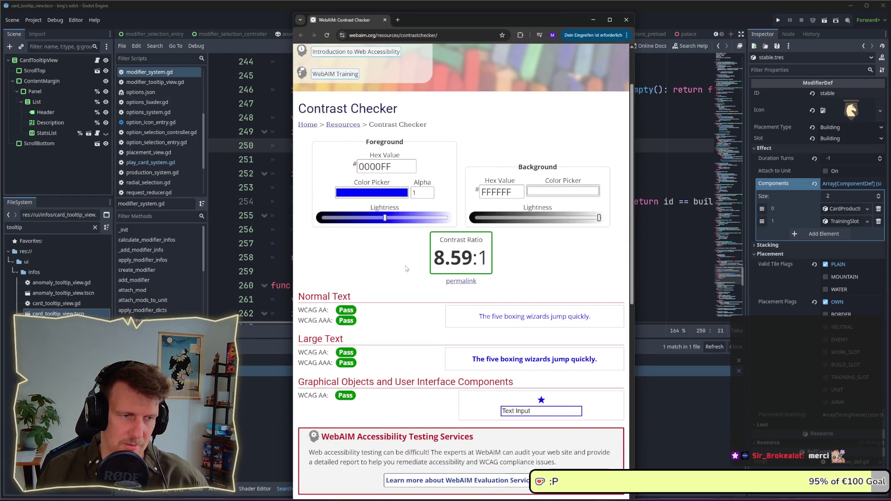
scroll(407, 268, down, 2)
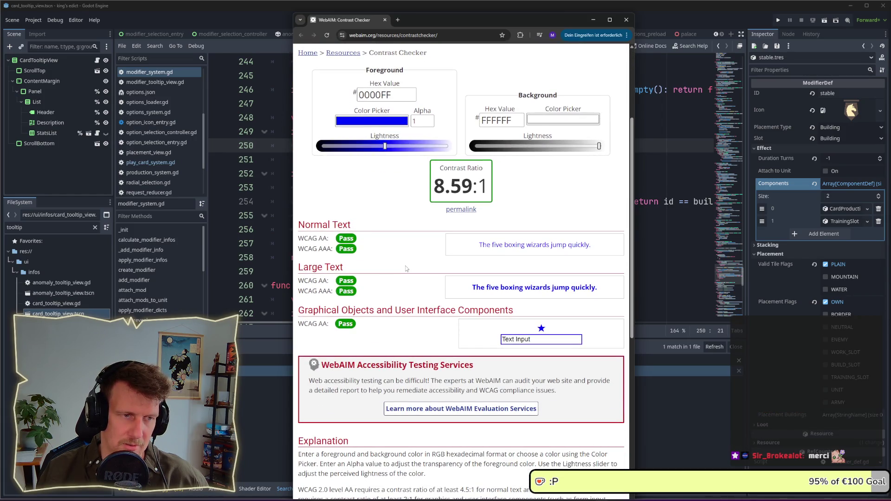
scroll(406, 268, up, 4)
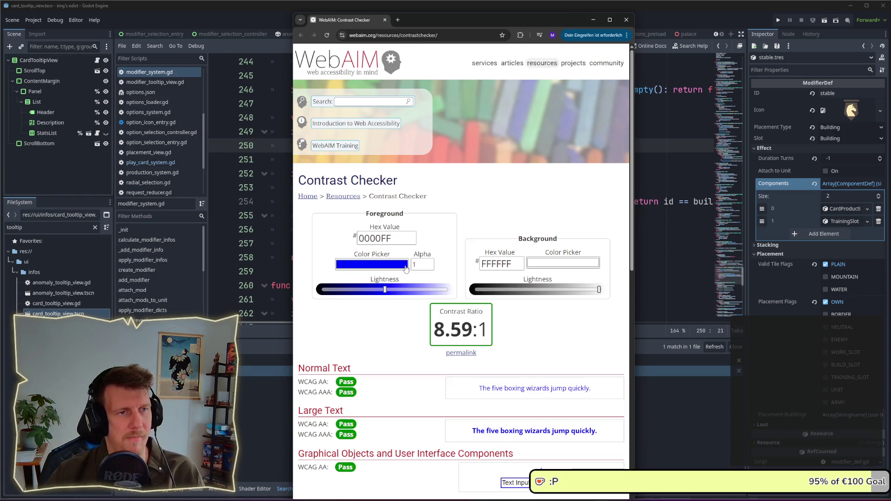
scroll(429, 193, down, 10)
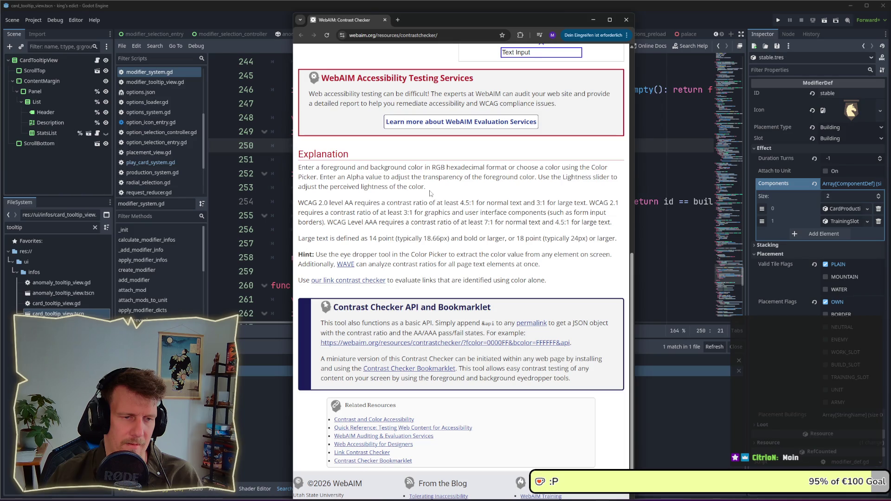
scroll(431, 194, down, 2)
scroll(430, 193, up, 10)
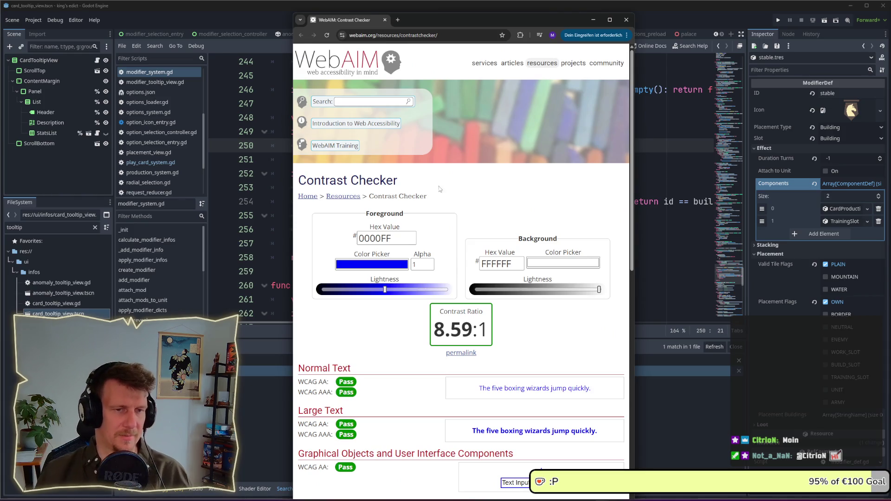
mouse_move(385, 290)
mouse_down()
mouse_move(441, 290)
mouse_move(326, 292)
mouse_move(359, 296)
mouse_up()
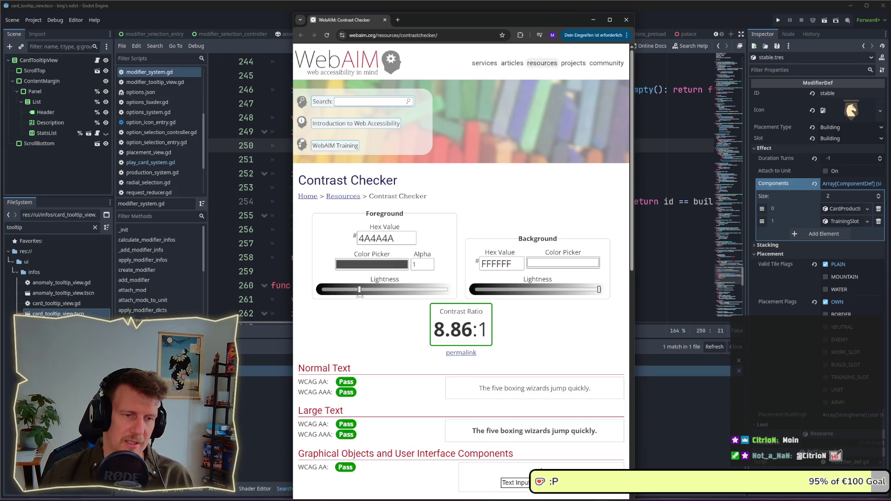
- Try a red foreground colour and darken it to raise contrast against white
click(375, 264)
drag(375, 291, 437, 270)
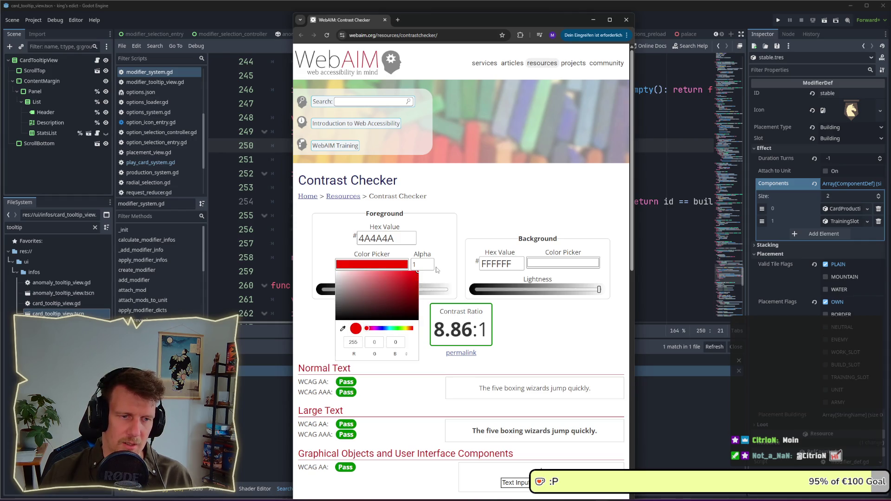
click(562, 349)
mouse_move(385, 290)
mouse_down()
mouse_move(341, 292)
mouse_move(408, 302)
mouse_move(377, 301)
mouse_move(384, 331)
mouse_up()
- Switch the foreground to blue 0037DB at 8.17:1 and minimize the browser
click(385, 269)
click(381, 328)
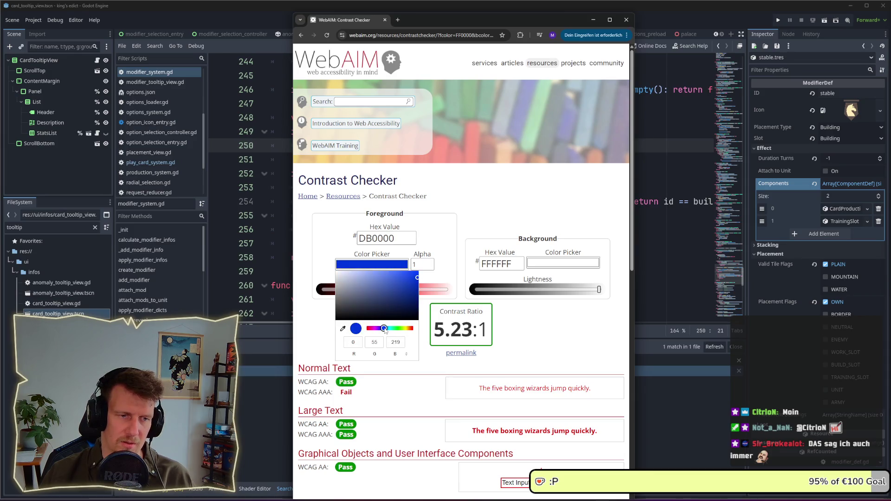
click(452, 242)
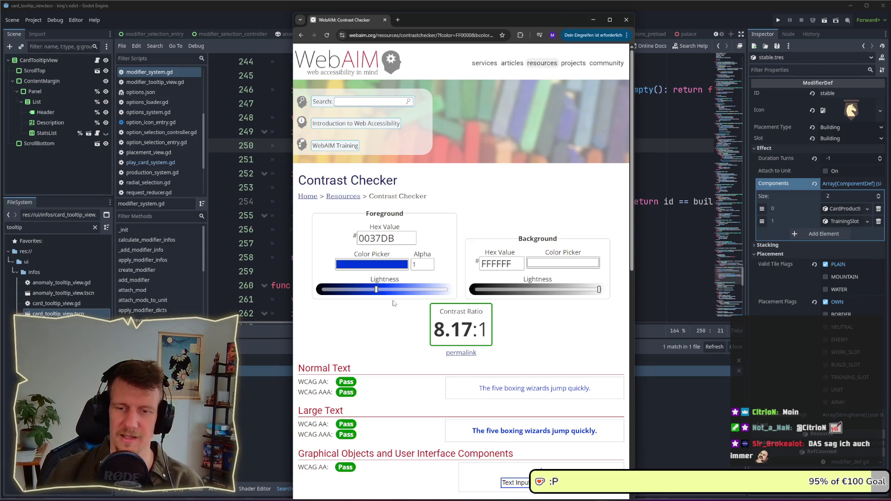
click(593, 20)
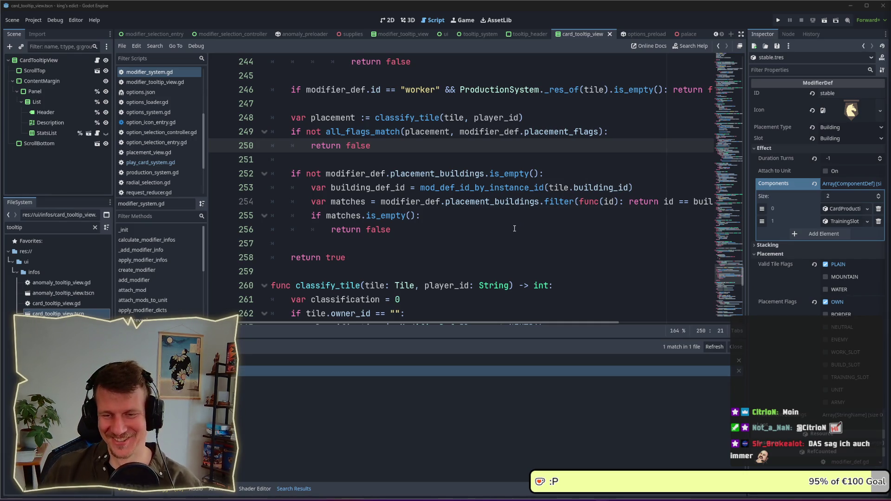
- Review the return false lines 256 and 250, then jump to all_flags_match at line 298
click(427, 215)
click(430, 227)
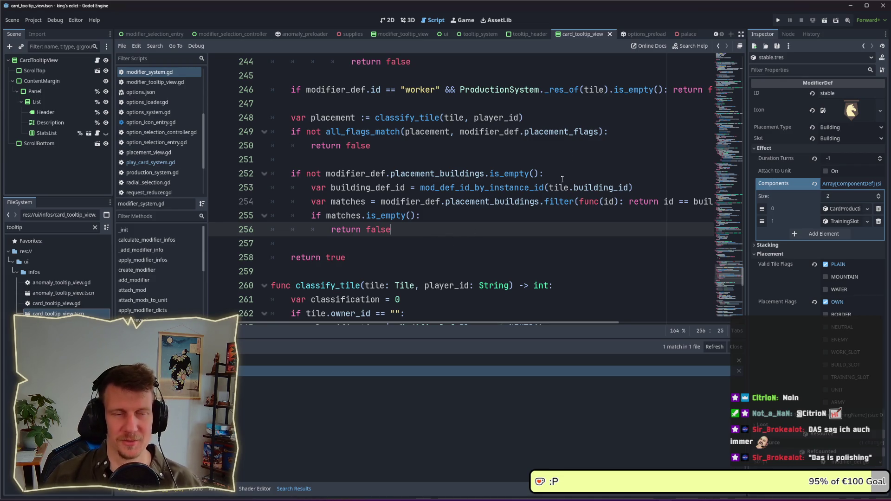
click(522, 151)
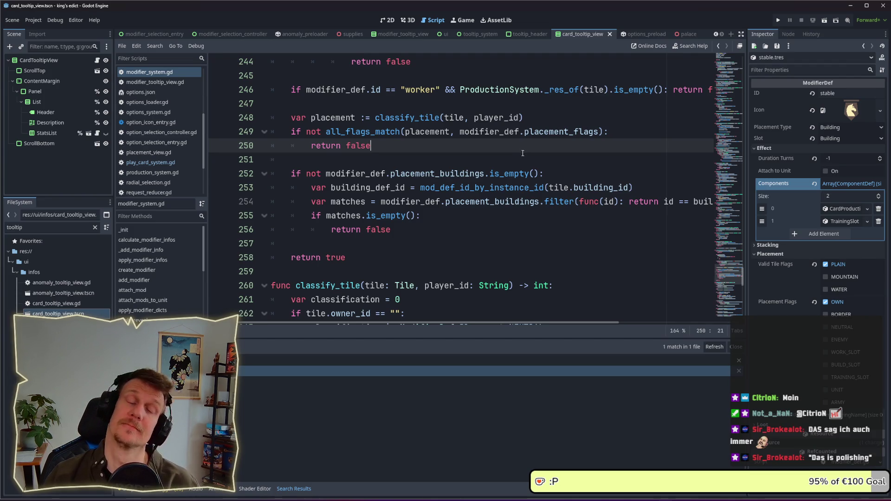
ctrl+click(366, 136)
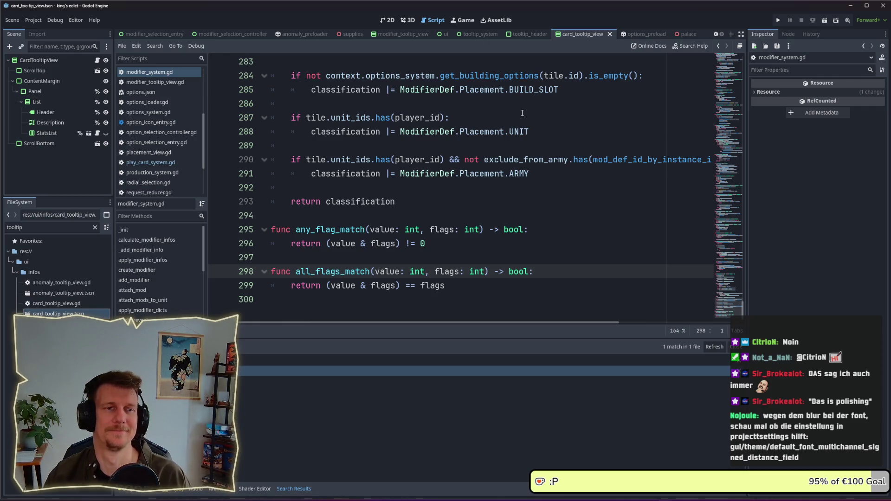
mouse_move(510, 130)
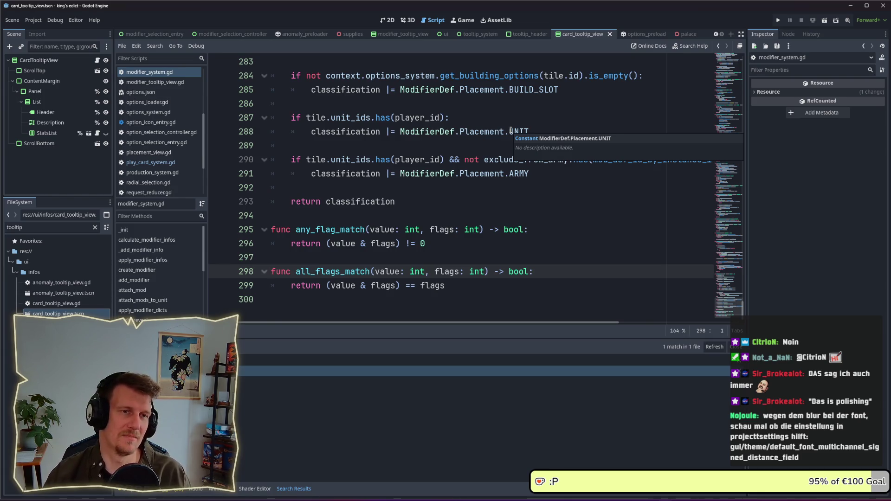
scroll(510, 131, up, 1)
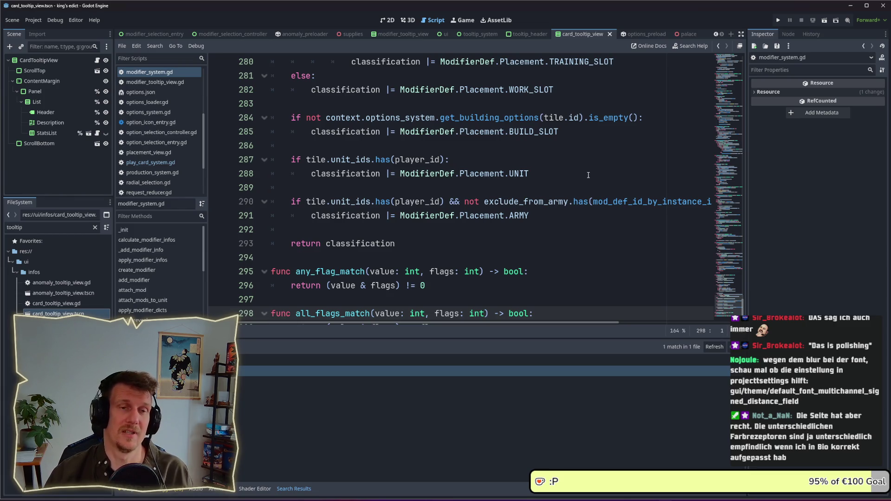
scroll(586, 176, up, 2)
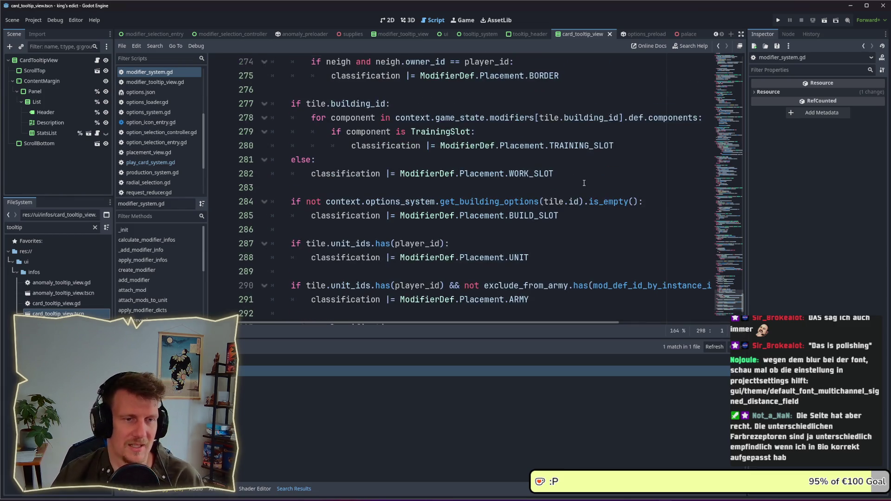
double_click(522, 204)
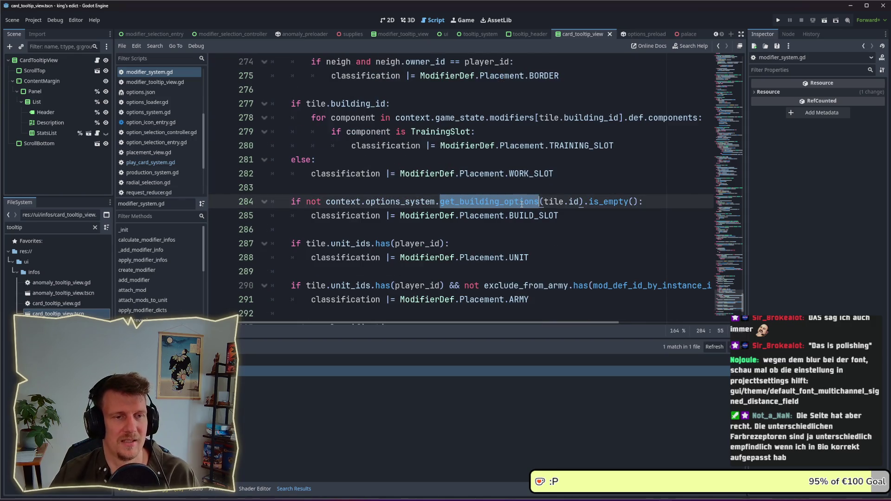
scroll(522, 204, up, 4)
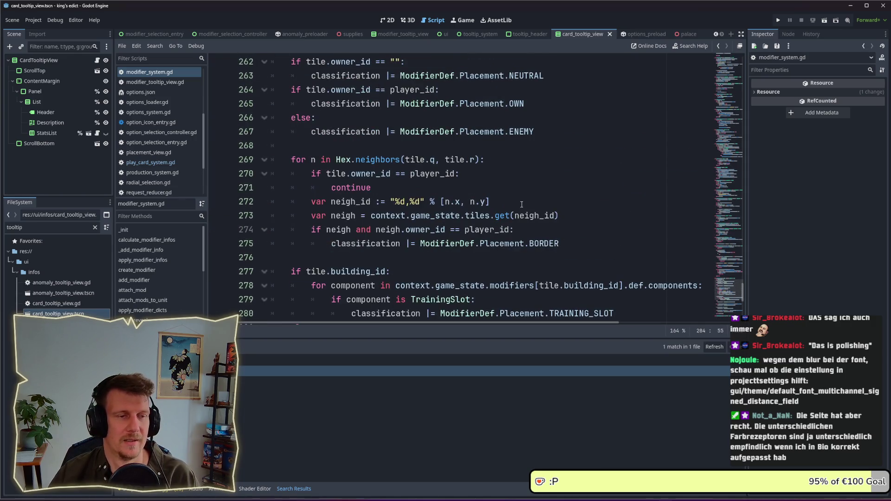
scroll(522, 204, down, 3)
mouse_move(487, 243)
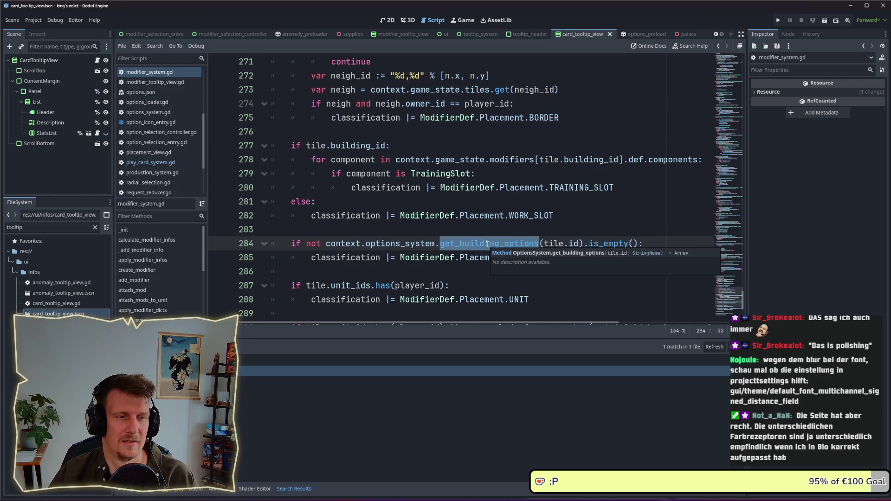
drag(638, 244, 307, 239)
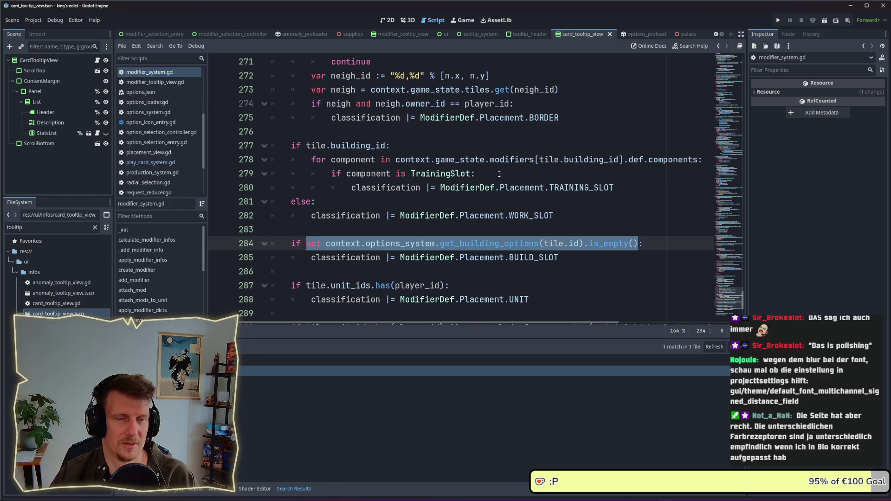
scroll(499, 174, up, 3)
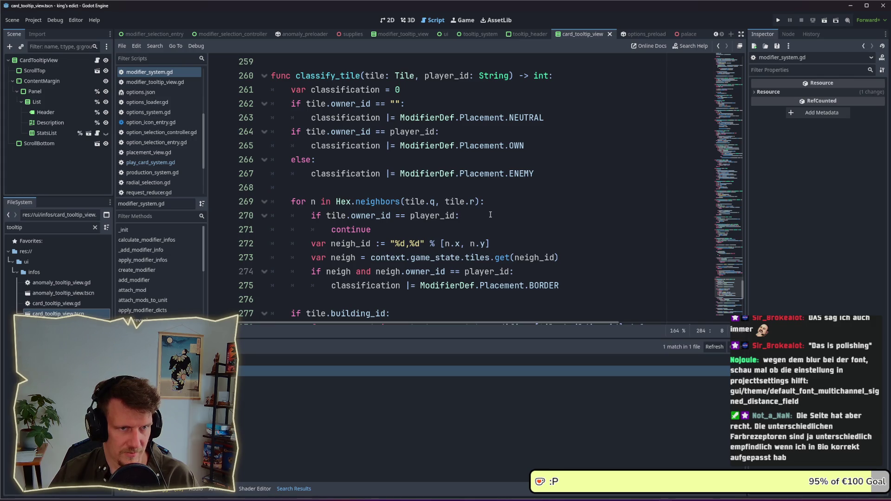
scroll(490, 215, down, 6)
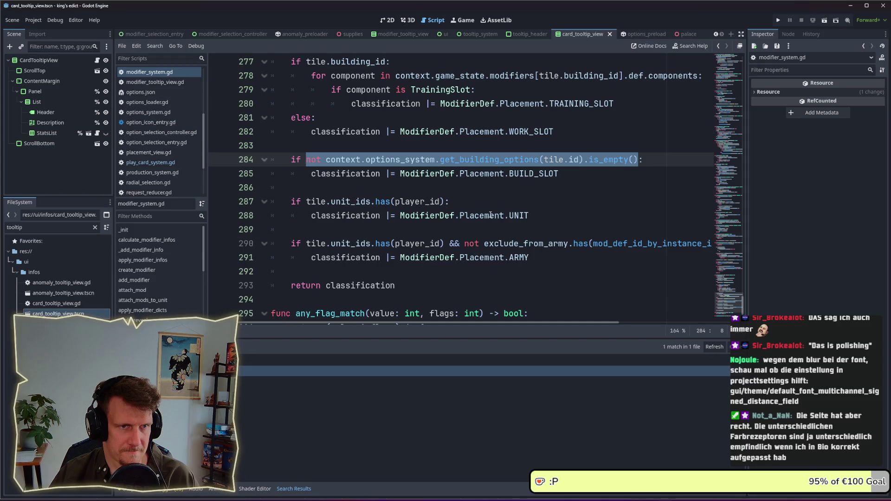
scroll(476, 108, up, 2)
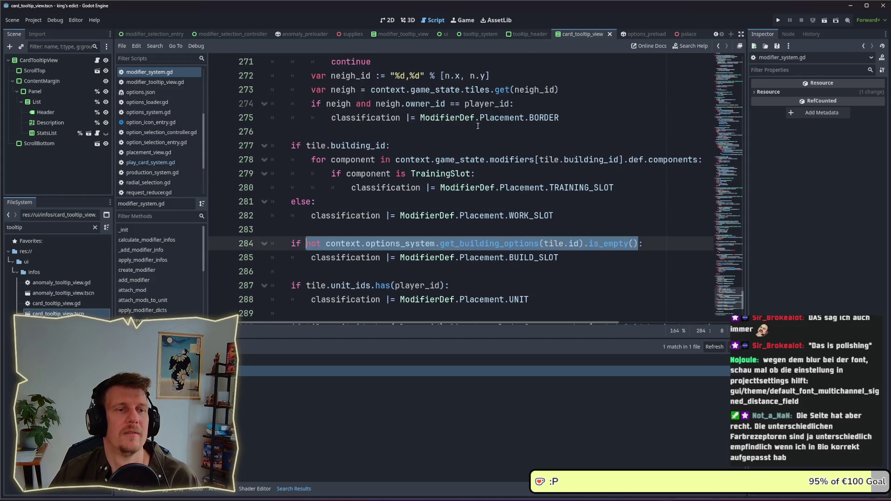
click(507, 175)
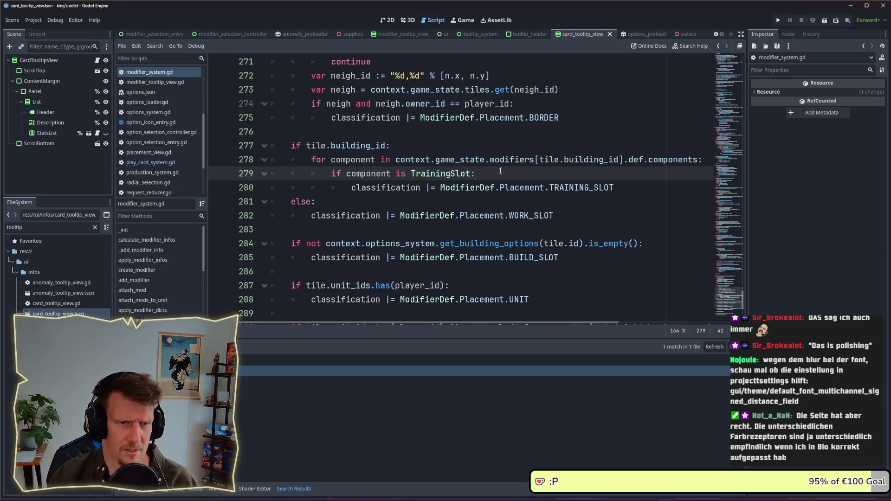
click(478, 153)
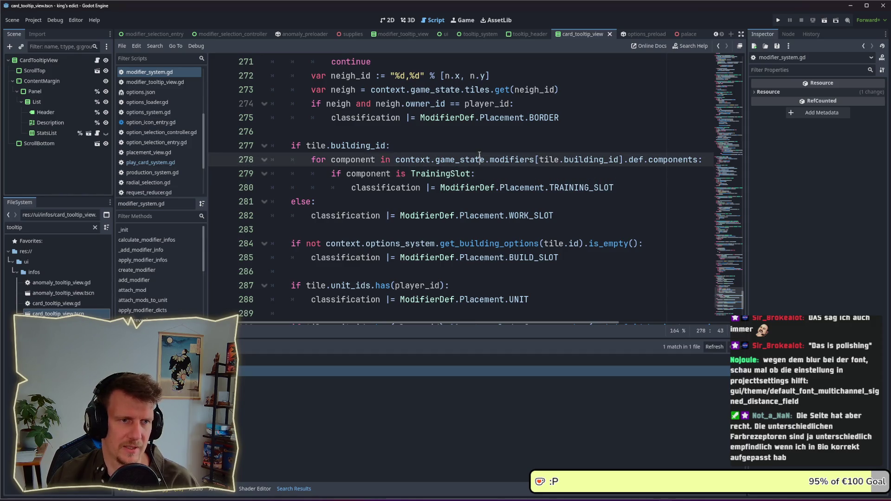
- Paste the copied BUILD_SLOT check above the building_id block
click(472, 145)
key(Return)
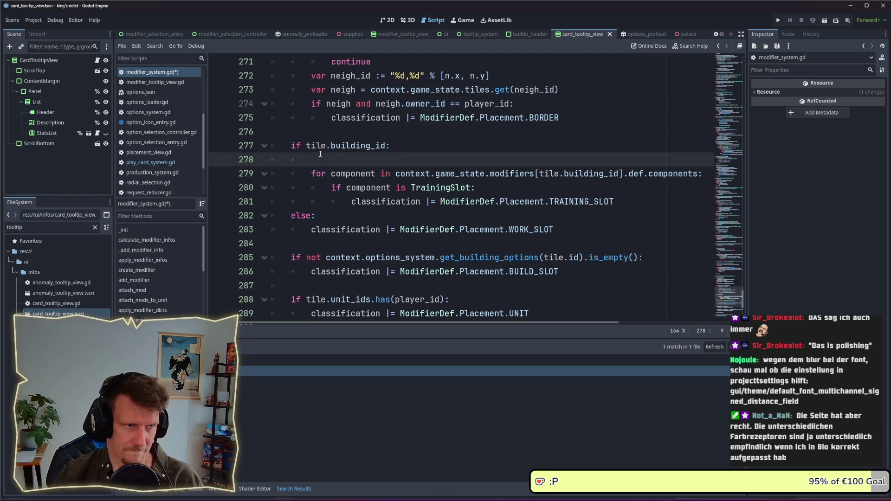
mouse_move(309, 148)
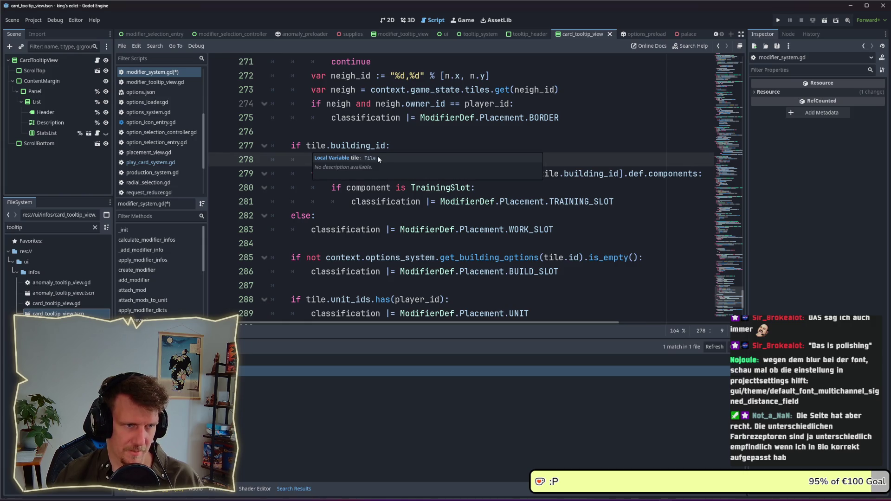
drag(560, 272, 278, 257)
key(ctrl+c)
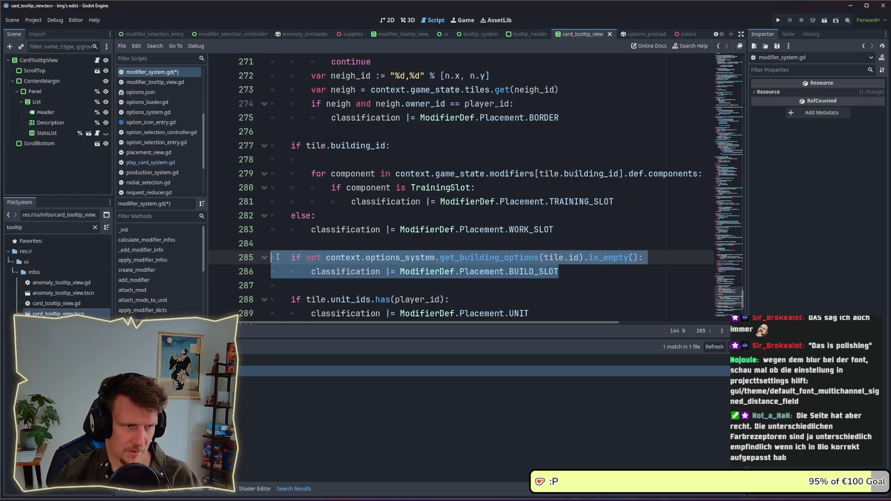
click(331, 158)
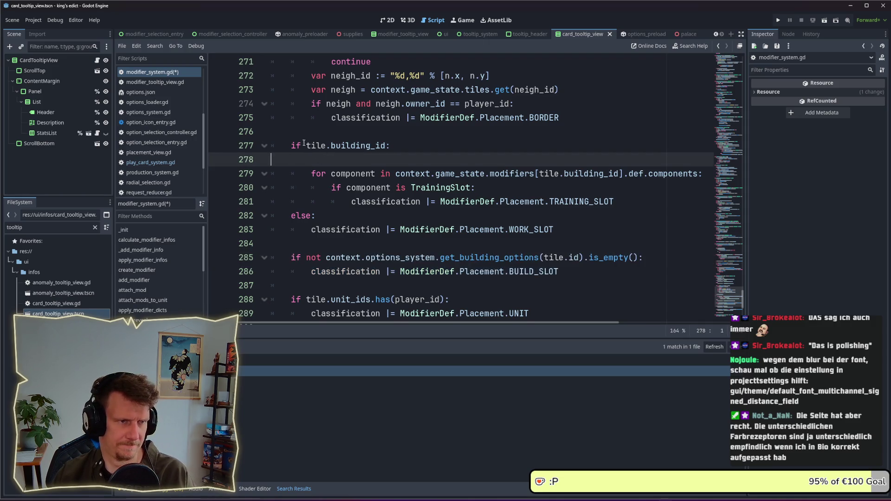
key(BackSpace)
key(Return)
key(ctrl+v)
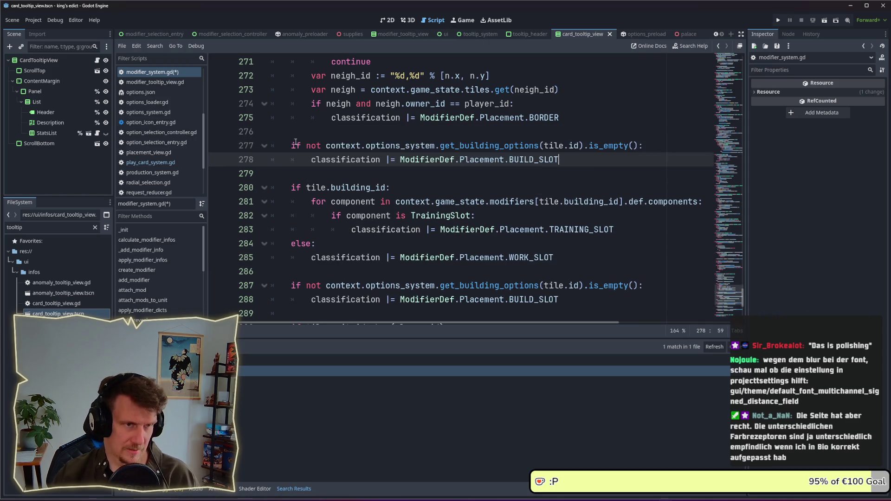
- Change the pasted condition to get_training_options(tile.building_id) and save
double_click(466, 148)
text(get_tr)
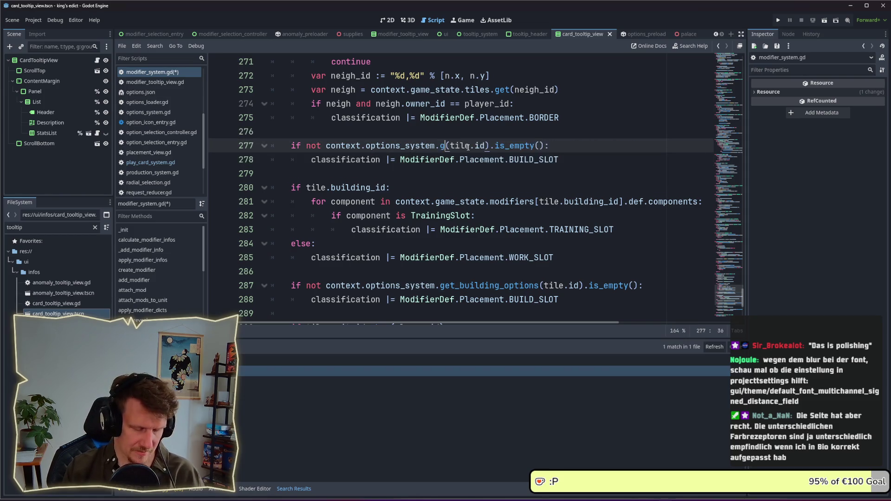
text(a)
key(Return)
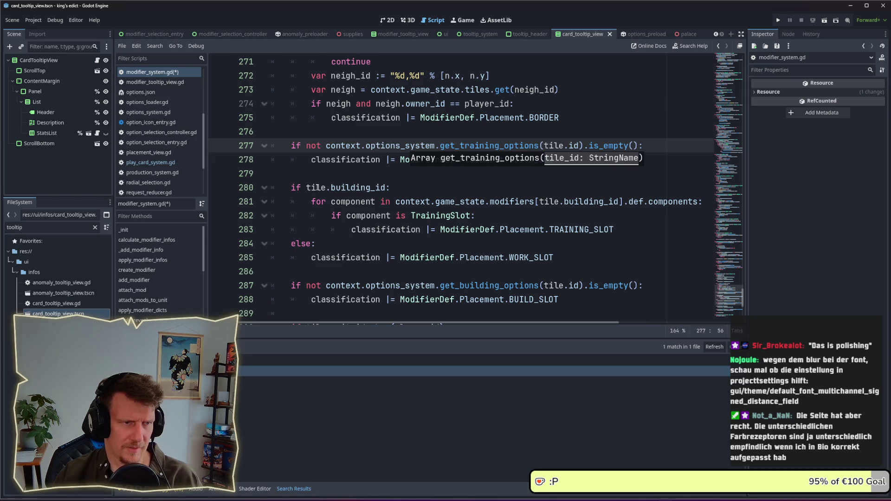
double_click(574, 145)
text(build)
key(Return)
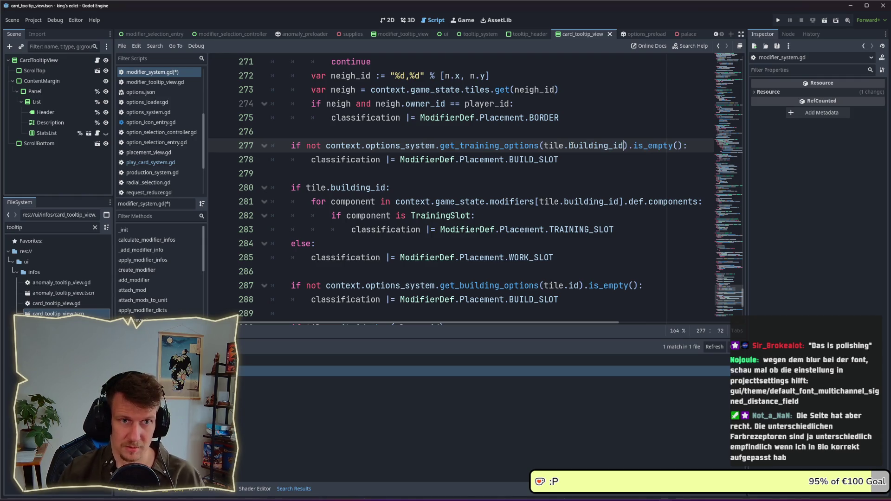
key(ctrl+s)
- Replace the BUILD_SLOT assignment with the TRAINING_SLOT assignment
click(599, 166)
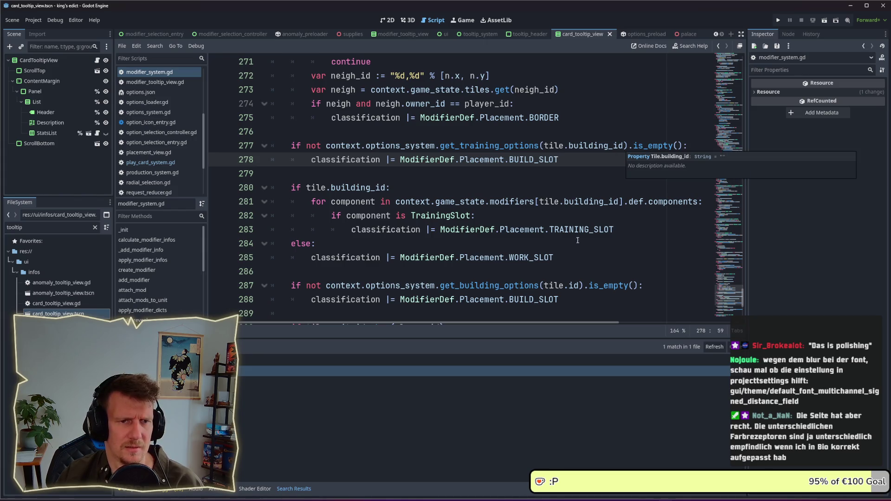
mouse_move(615, 229)
mouse_down()
mouse_move(351, 229)
mouse_move(615, 229)
mouse_up()
key(ctrl+c)
drag(559, 159, 316, 163)
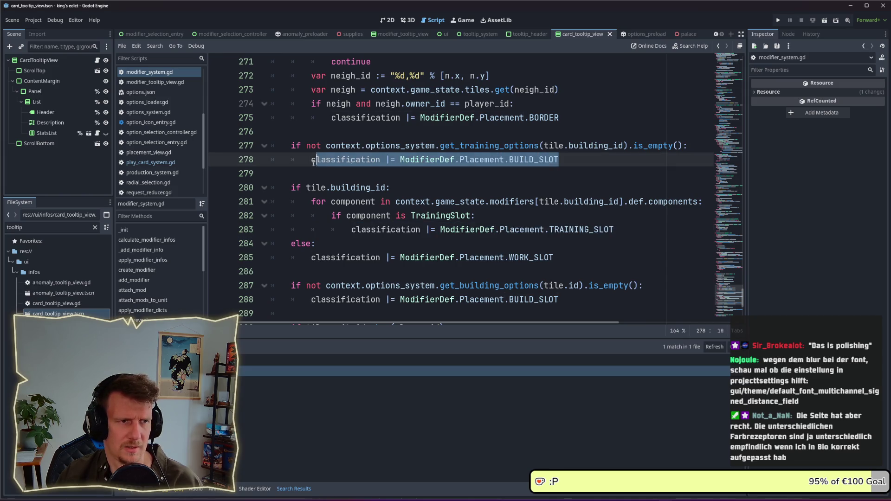
key(ctrl+v)
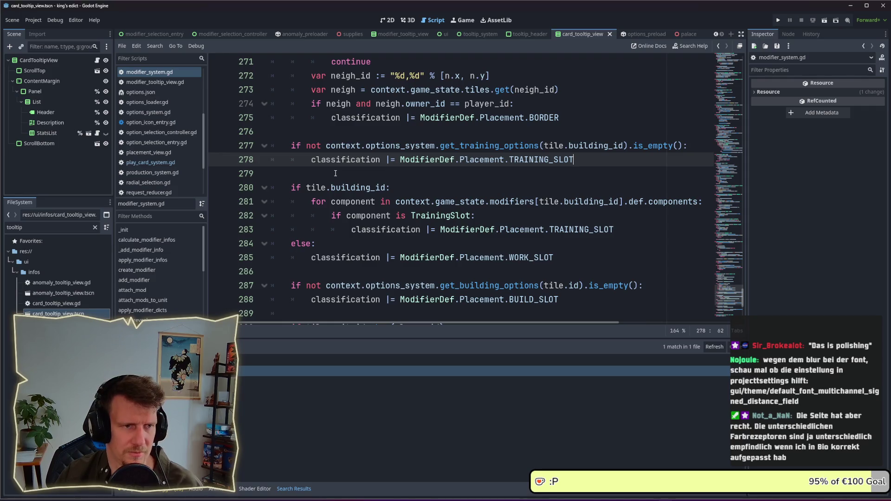
- Delete the old TrainingSlot component loop, keeping the WORK_SLOT else branch, and save
mouse_move(620, 231)
mouse_down()
mouse_move(353, 230)
mouse_move(271, 187)
mouse_up()
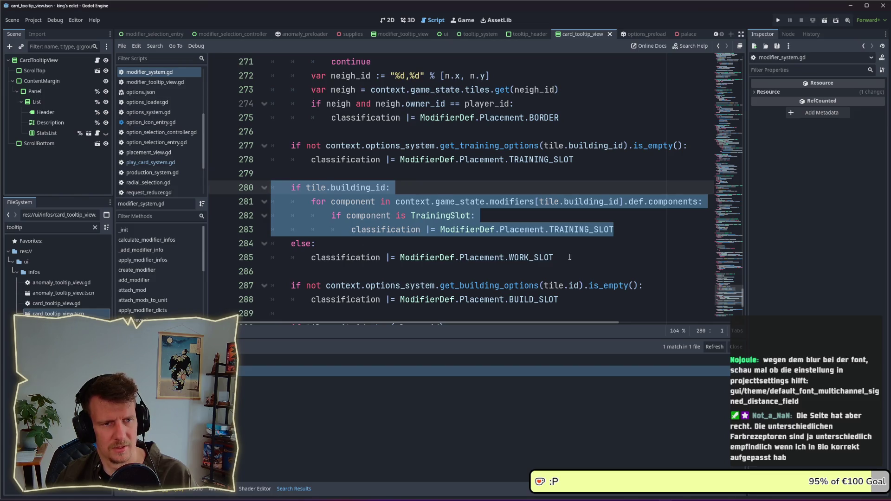
key(Delete)
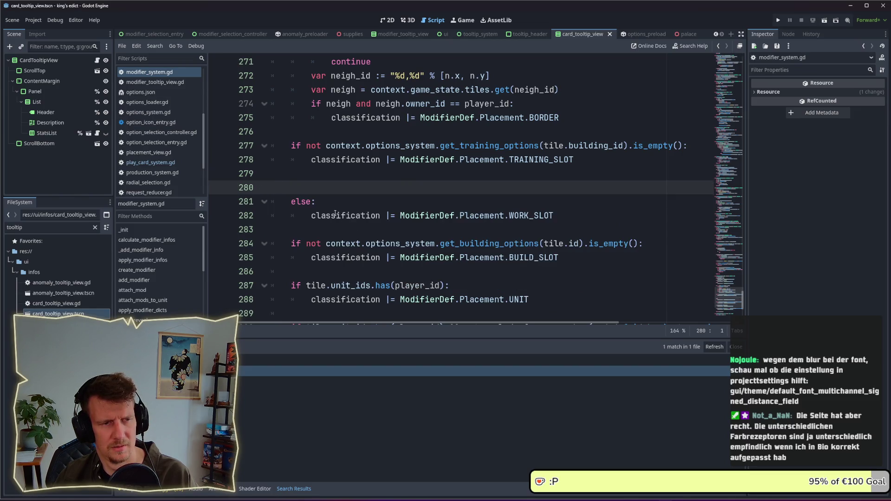
key(BackSpace)
key(BackSpace)
click(407, 177)
key(ctrl+s)
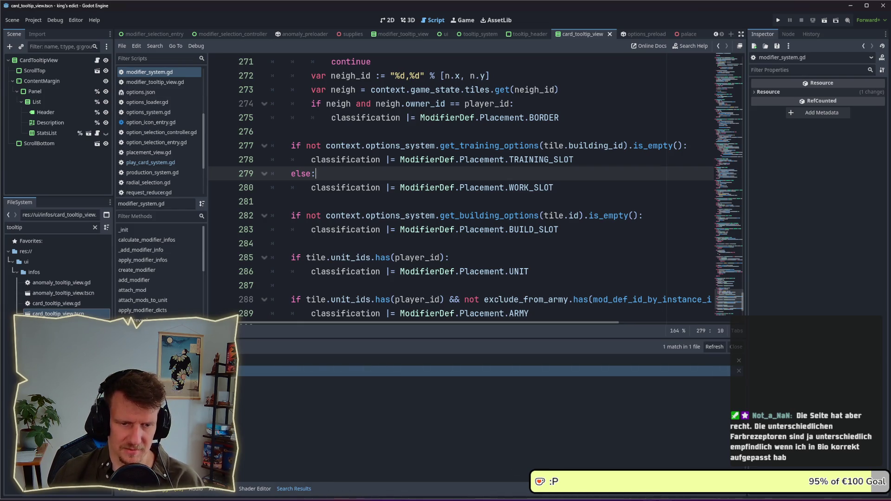
key(alt+Tab)
key(alt+Tab)
key(alt+Tab)
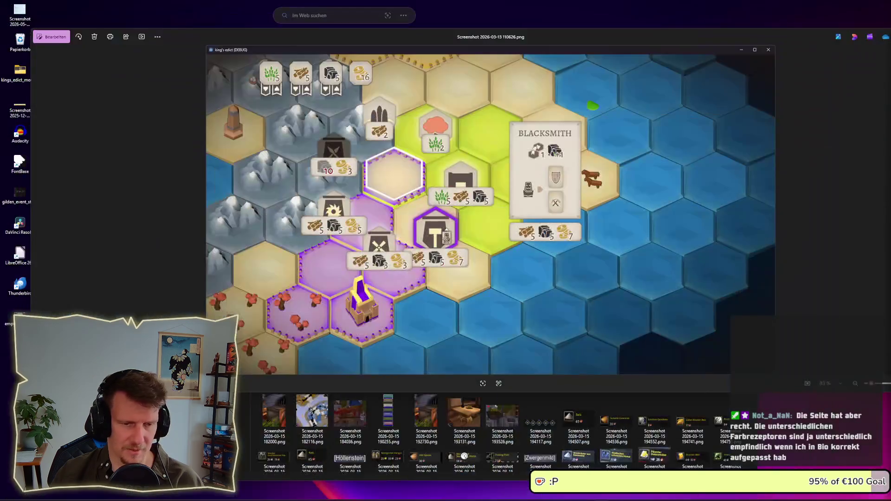
key(alt+Tab)
- Enable Default Font Multichannel Signed Distance Field under GUI > Theme, then run the game
click(39, 22)
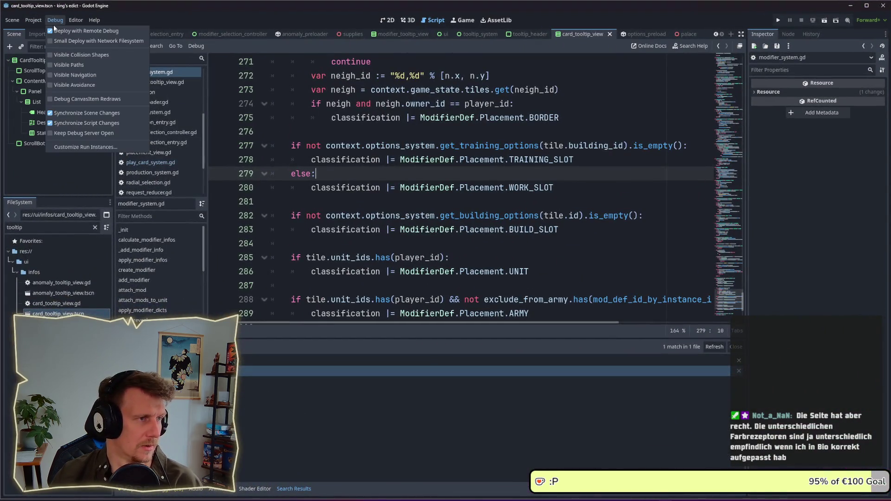
click(36, 29)
drag(531, 166, 298, 134)
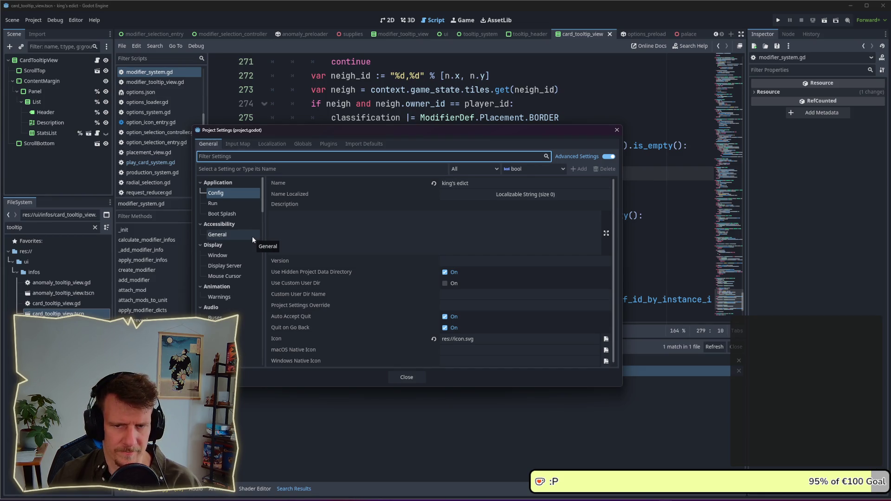
scroll(249, 251, down, 10)
scroll(243, 261, down, 10)
scroll(243, 262, down, 6)
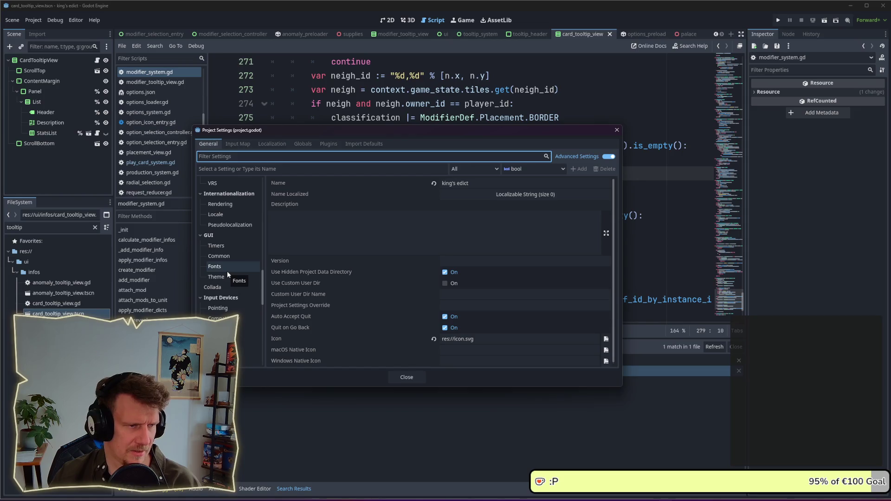
click(228, 275)
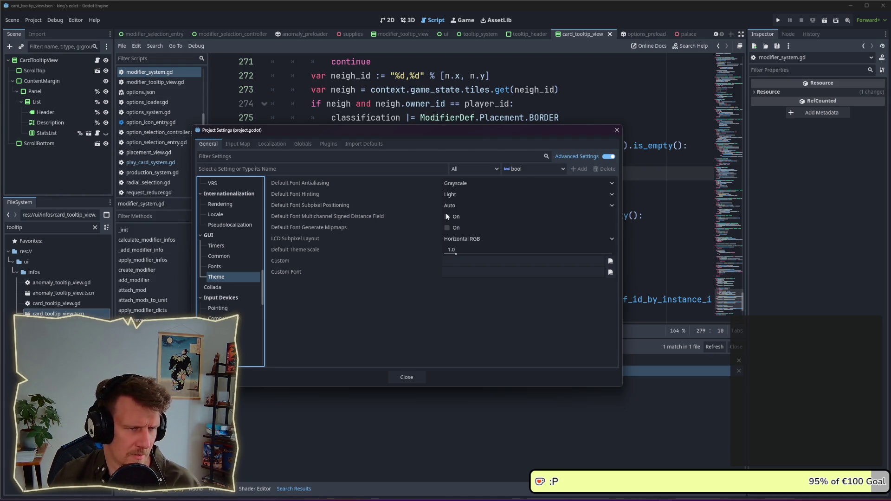
click(447, 217)
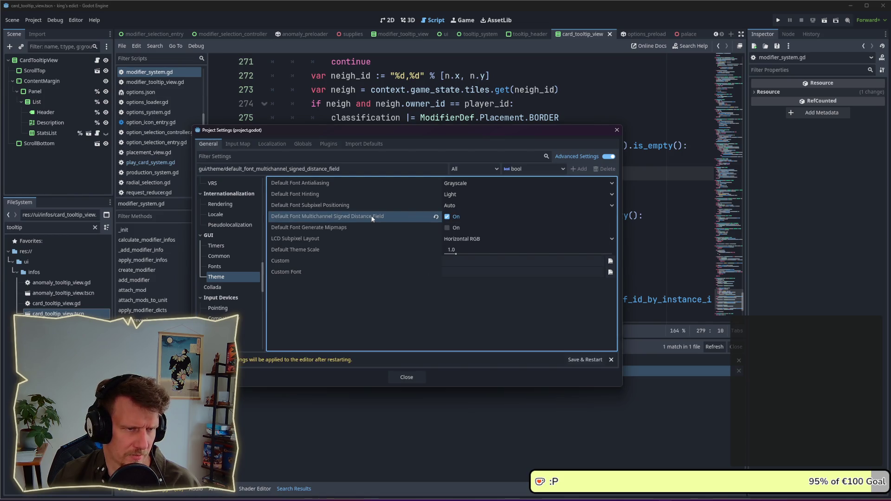
mouse_move(372, 218)
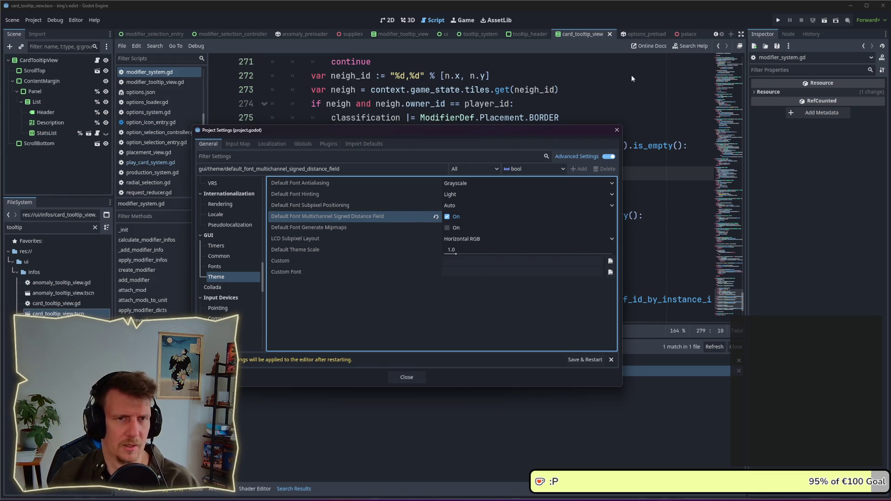
click(617, 130)
click(779, 20)
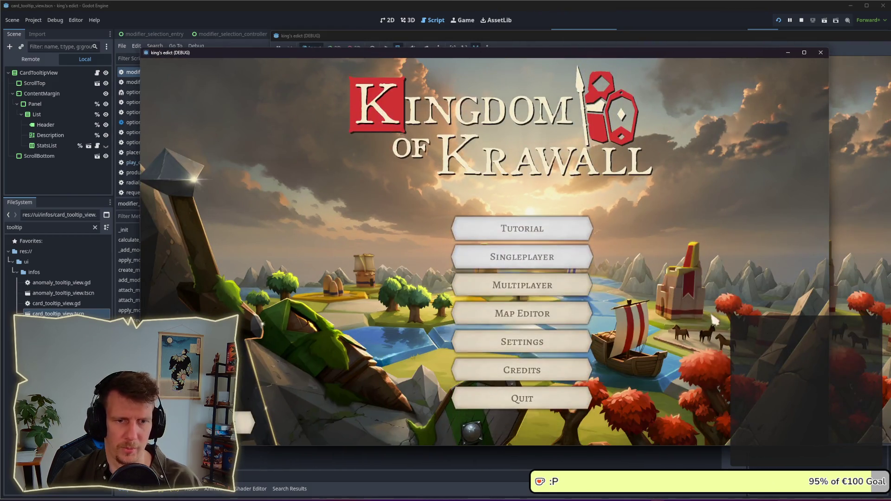
- Create a multiplayer game from the red start position and start it
click(522, 285)
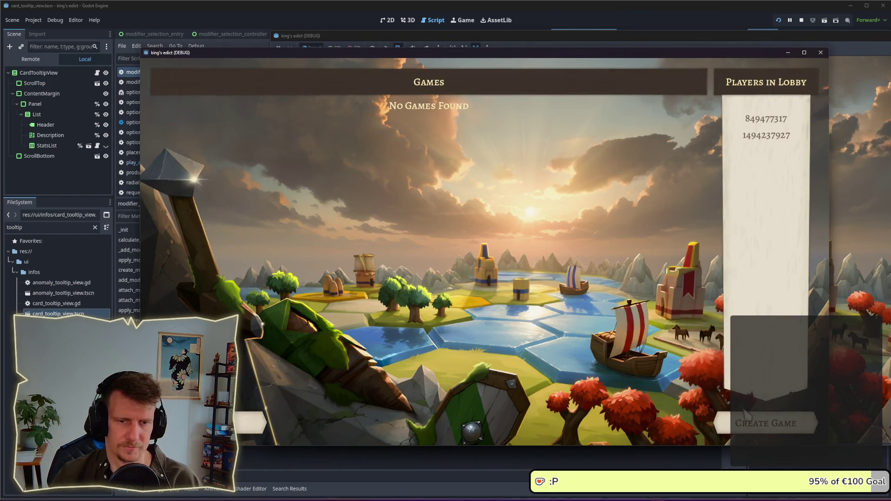
click(745, 414)
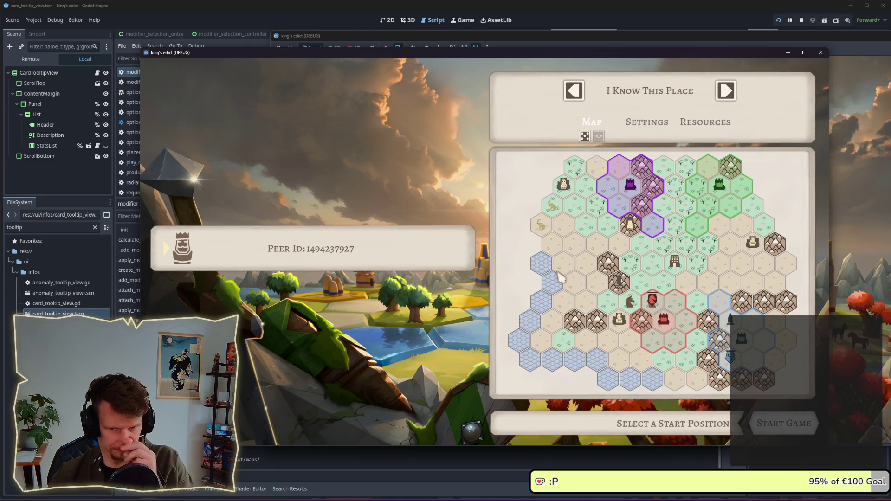
click(663, 293)
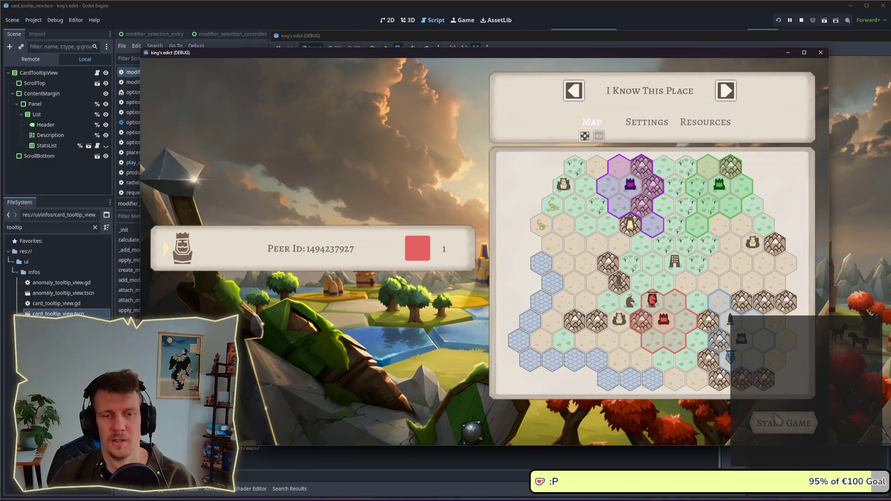
click(778, 419)
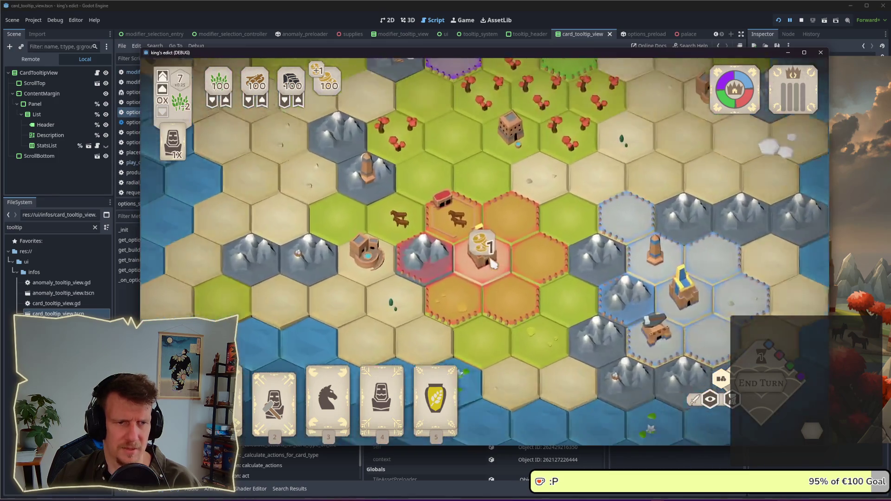
- Return to the editor and reopen Project Settings
scroll(493, 264, up, 4)
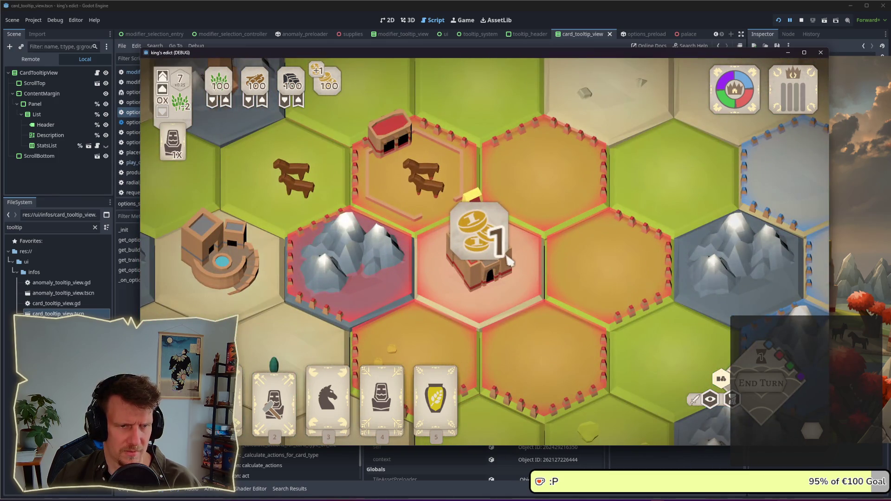
click(55, 20)
click(43, 31)
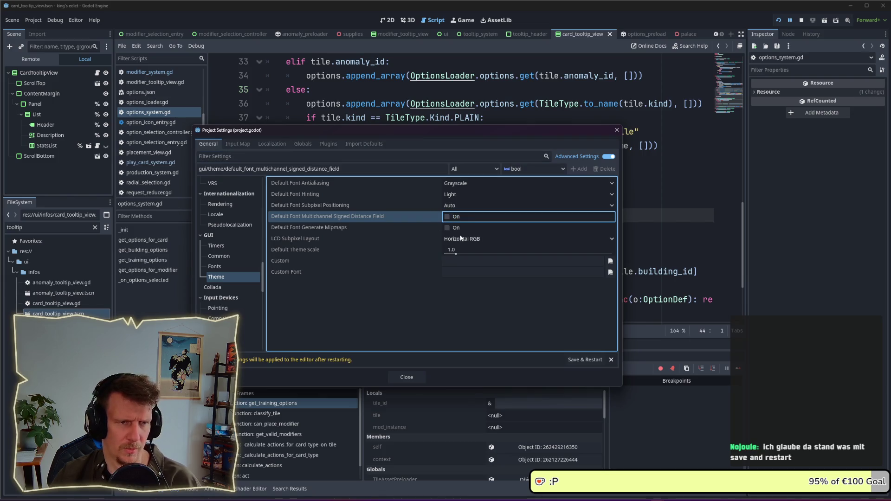
- Apply the font setting with Save & Restart in Project Settings
key(alt+Tab)
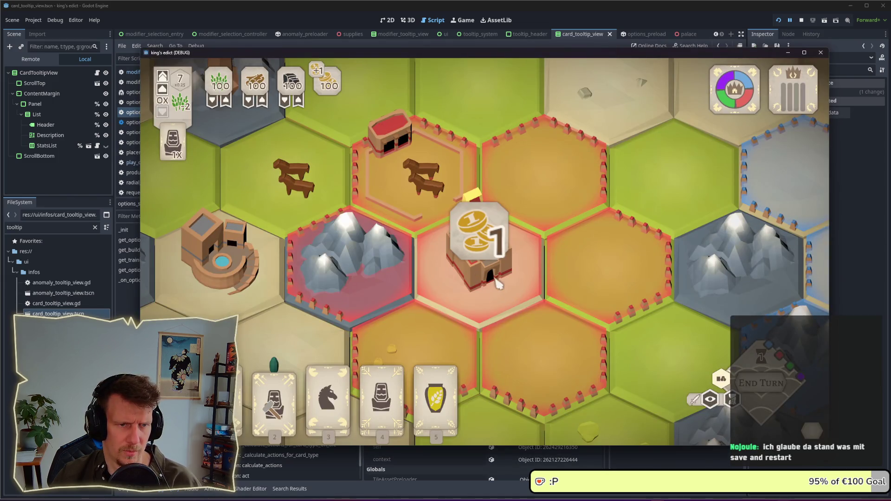
key(alt+Tab)
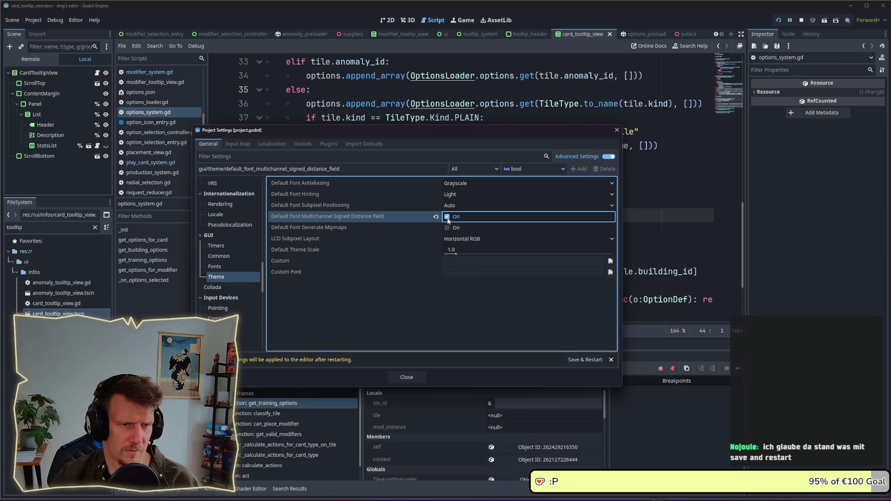
click(583, 360)
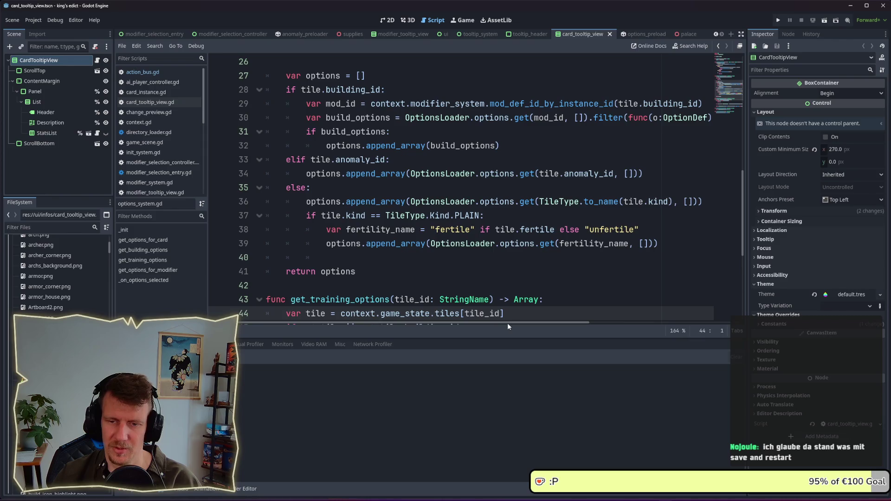
- Save the project and launch the game, moving its window left
mouse_move(444, 242)
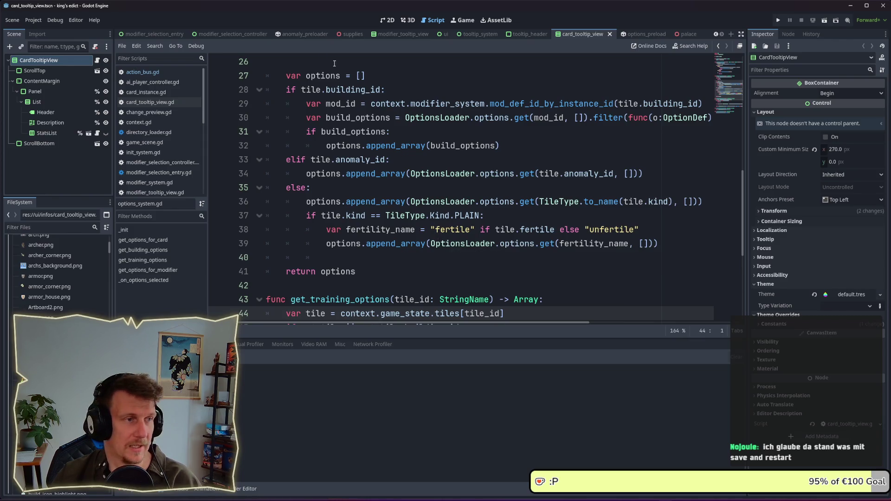
click(464, 90)
key(ctrl+s)
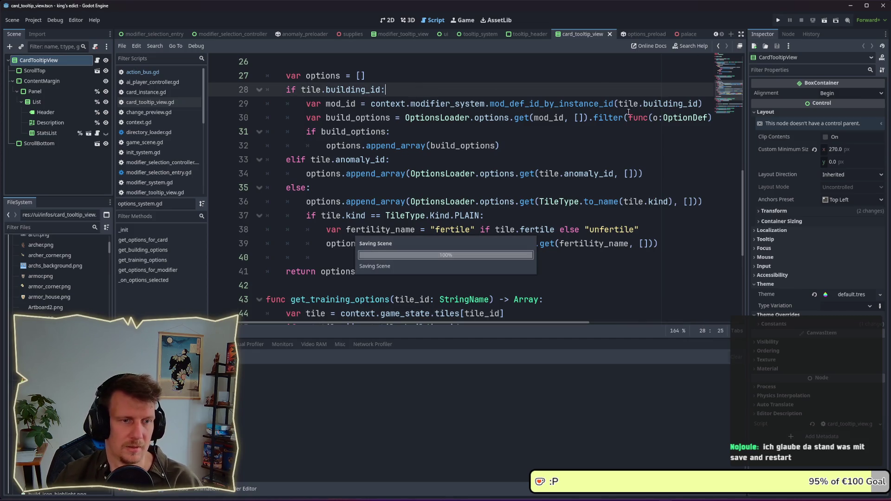
click(779, 22)
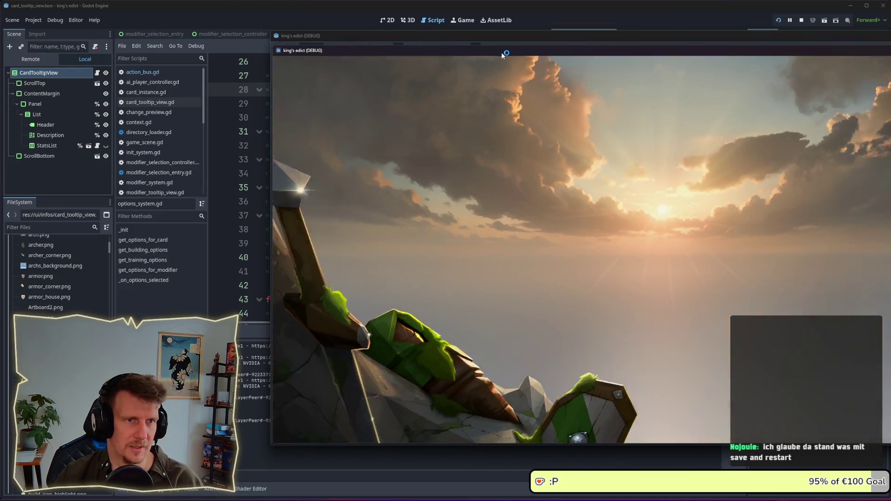
drag(501, 52, 393, 52)
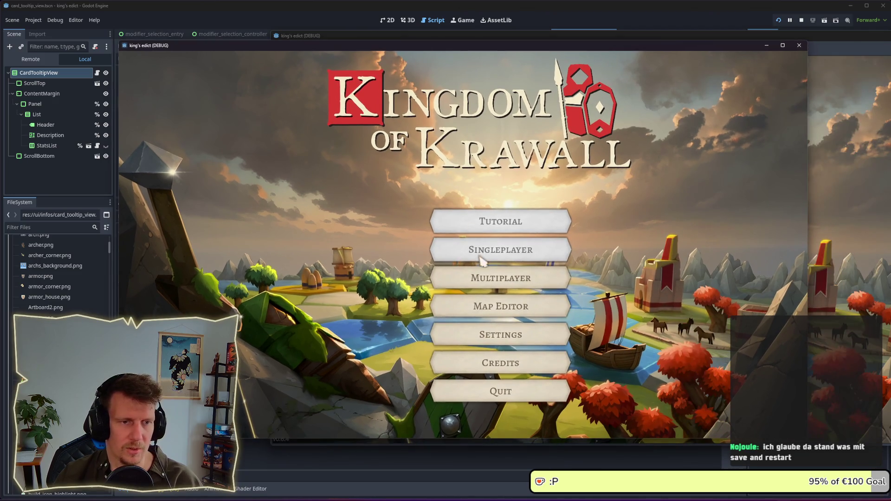
- Start a multiplayer match on I Know This Place, hitting the line 44 error in get_training_options
click(485, 276)
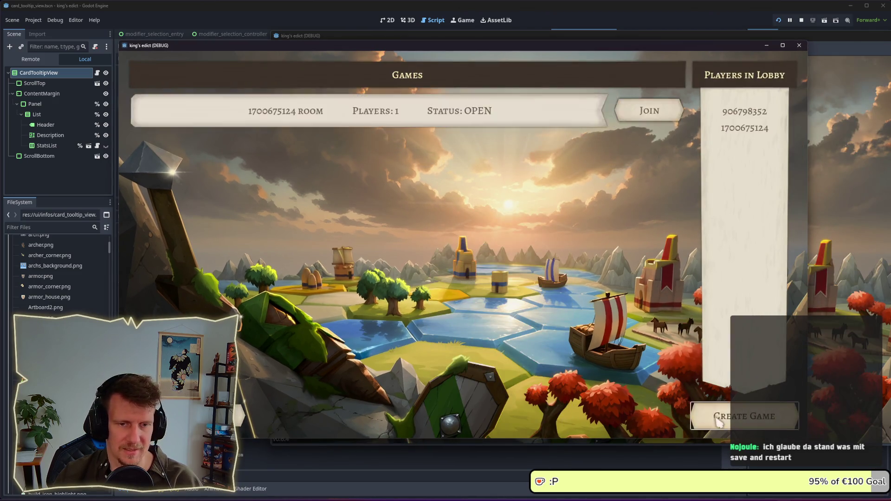
click(724, 416)
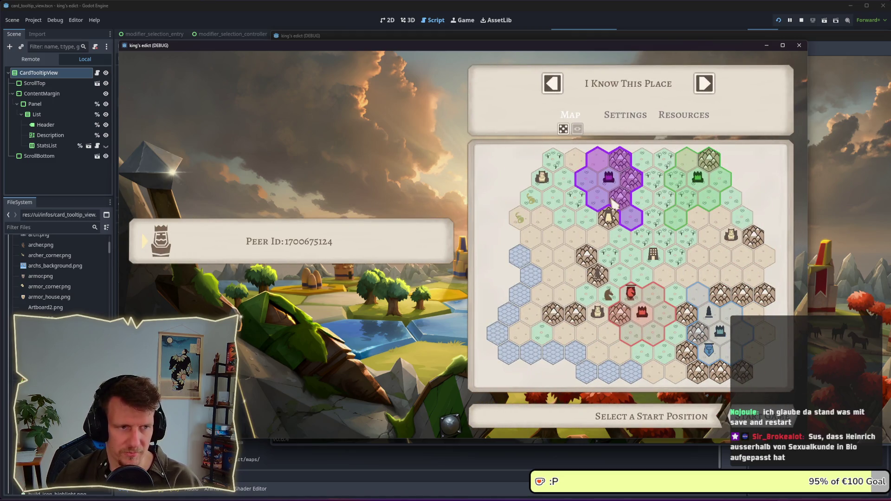
click(613, 204)
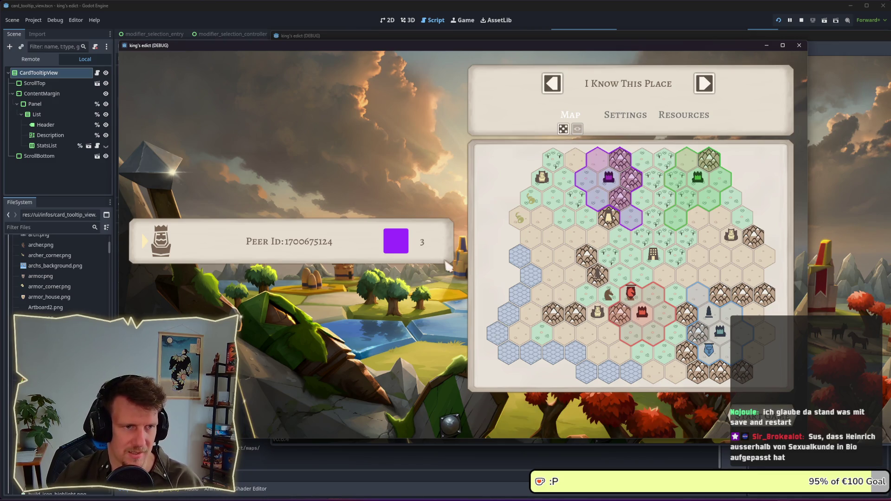
click(725, 411)
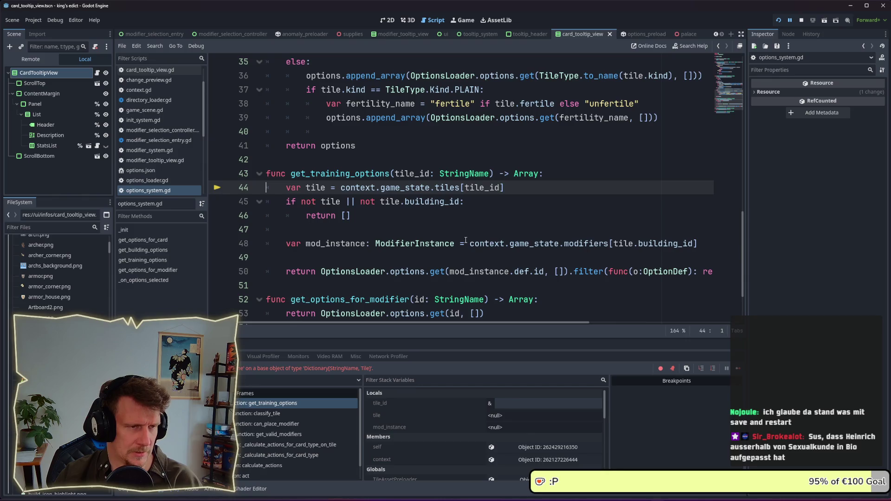
click(288, 414)
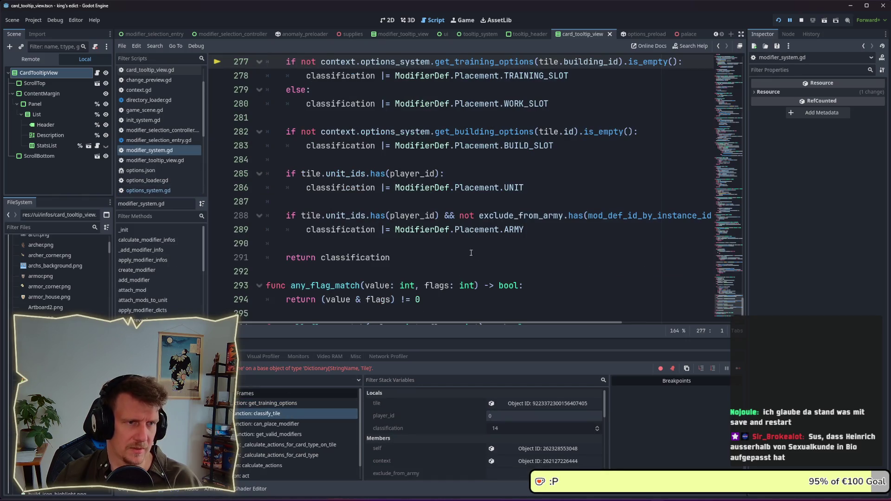
scroll(469, 236, up, 3)
mouse_move(472, 203)
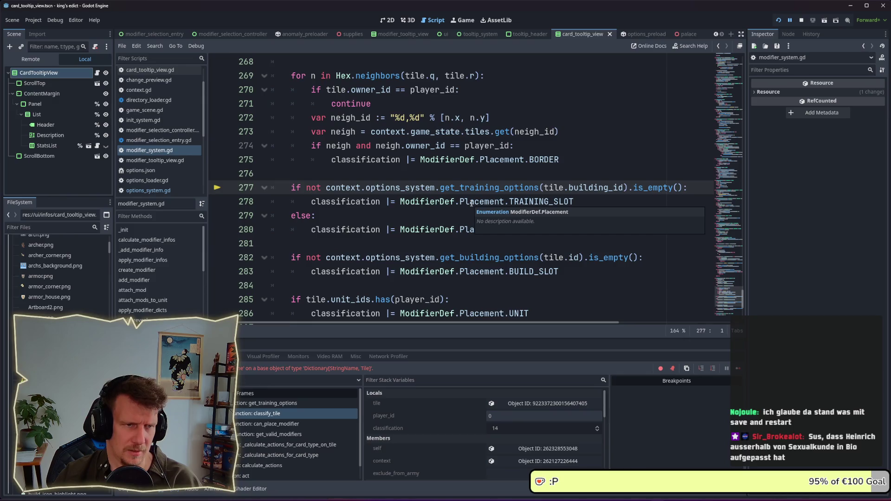
mouse_move(444, 198)
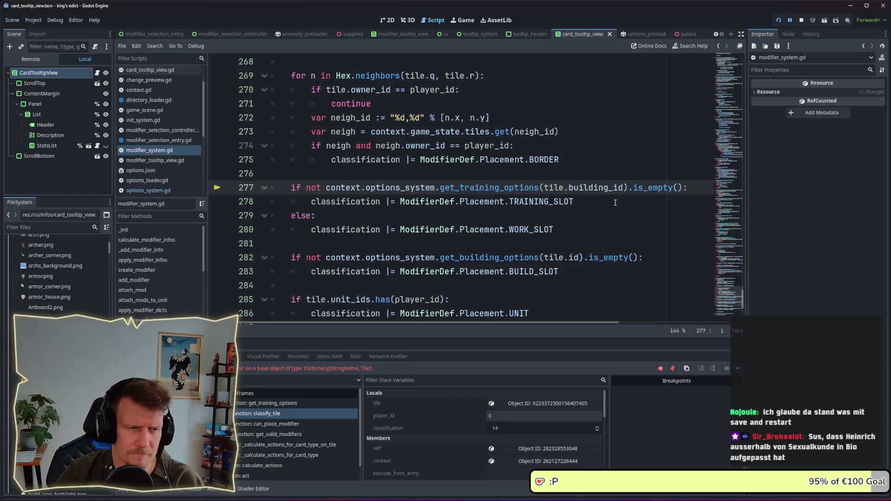
click(292, 402)
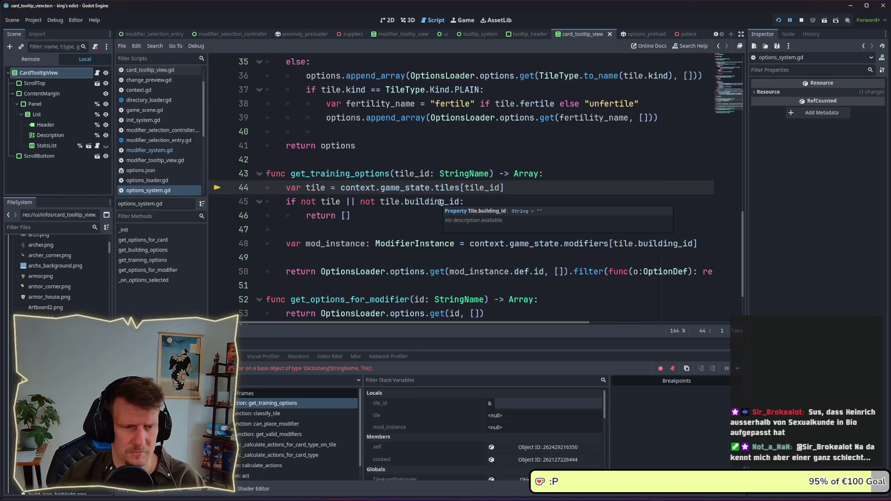
key(F12)
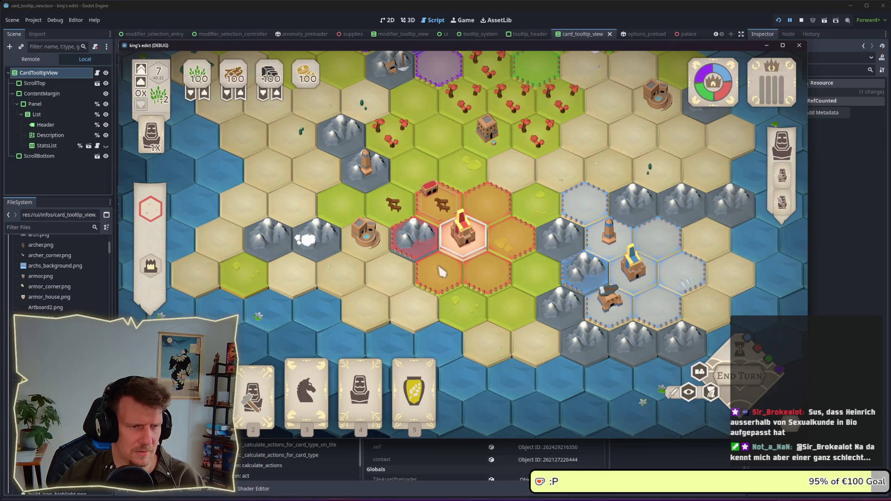
- Resume and rerun the game, then create a multiplayer room on I Know This Place with red's start position
click(441, 271)
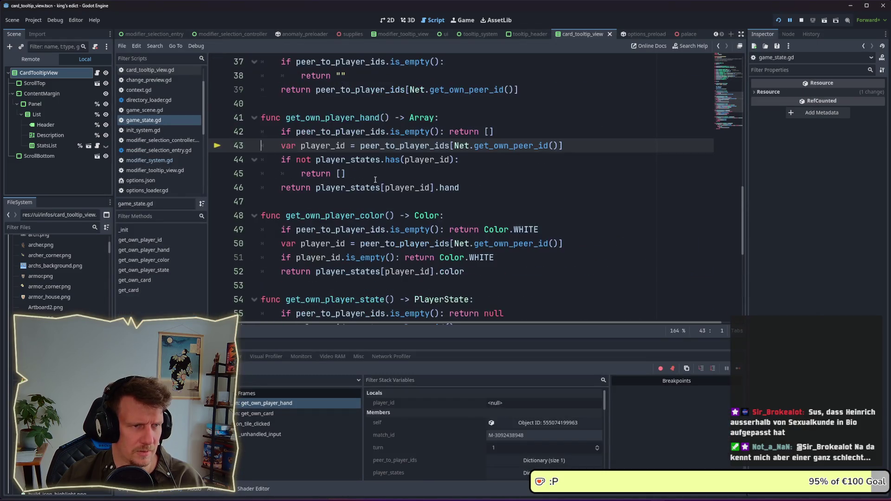
click(793, 22)
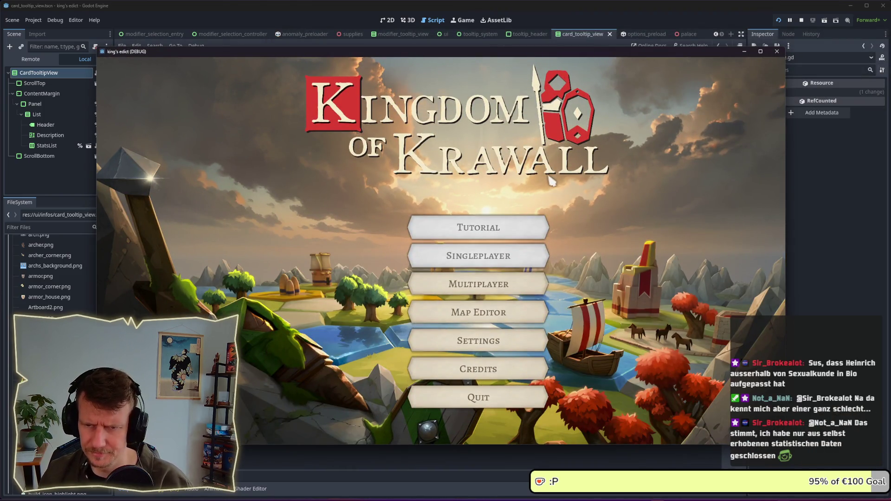
click(488, 296)
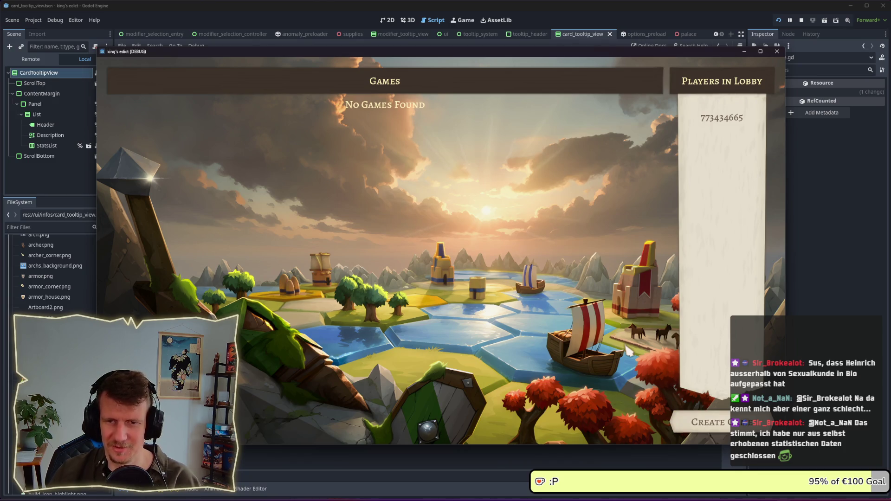
click(703, 422)
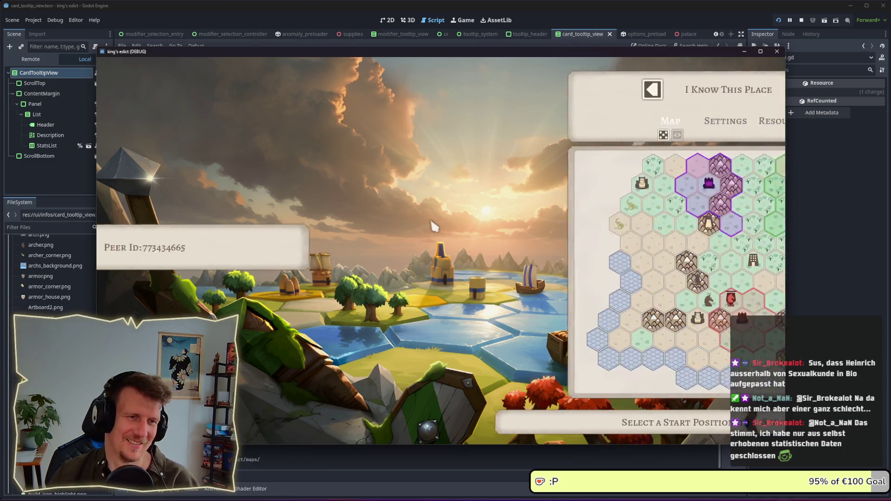
click(621, 313)
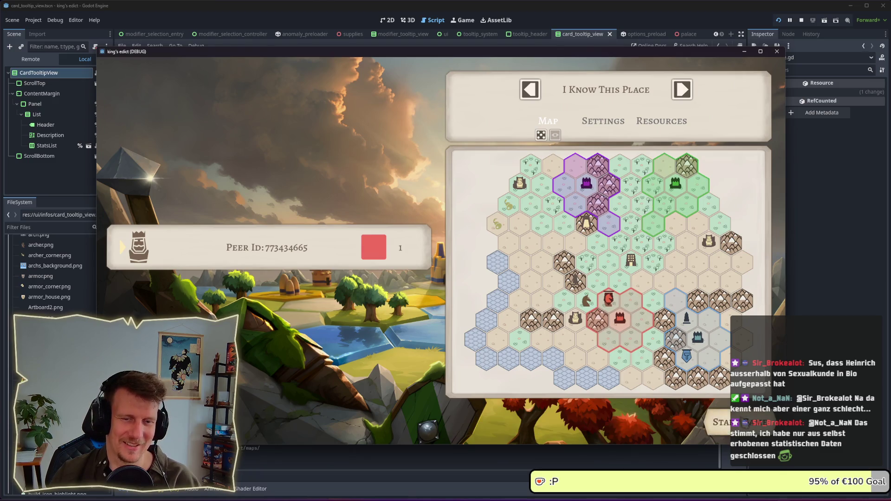
- Start the match to hit the line 44 get_training_options error and check the classify_tile caller frame
click(719, 422)
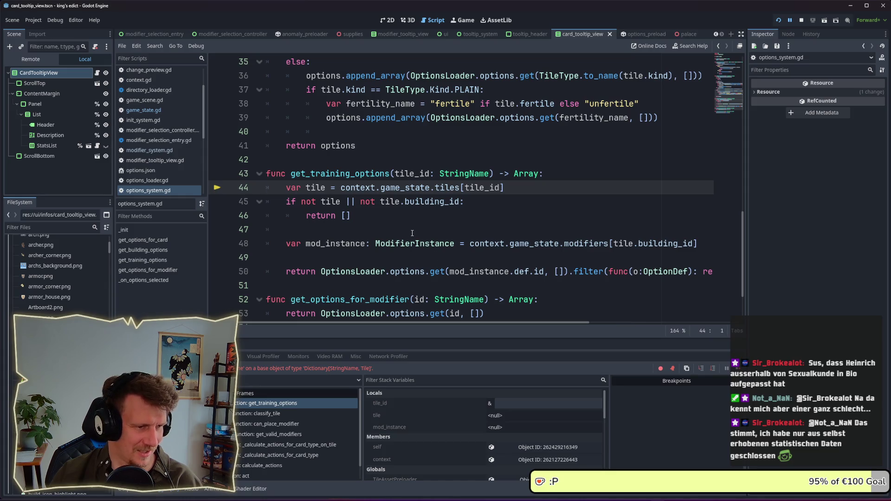
click(285, 413)
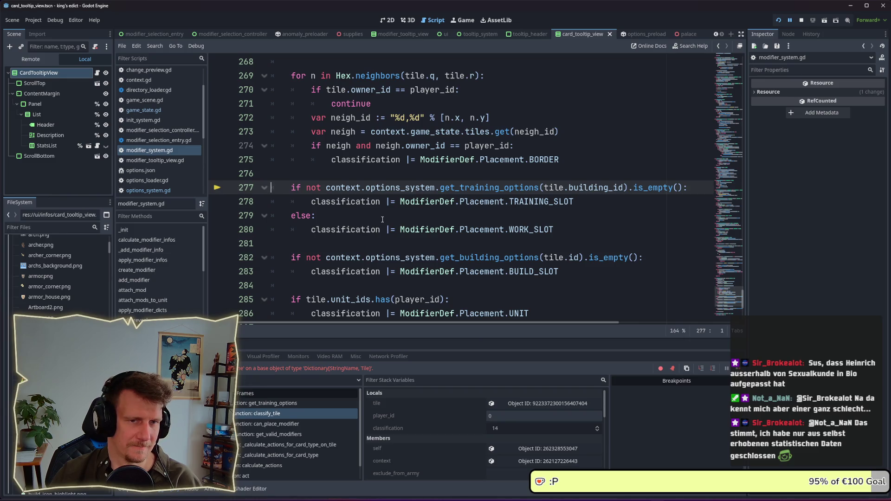
click(270, 404)
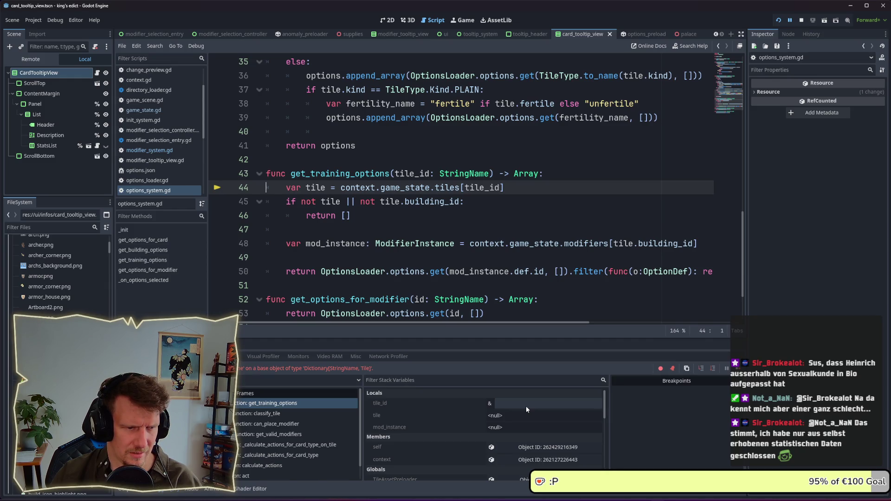
scroll(525, 406, down, 1)
- Inspect context's Game State Tiles dictionary of 129 tiles, then stop the running game
click(530, 448)
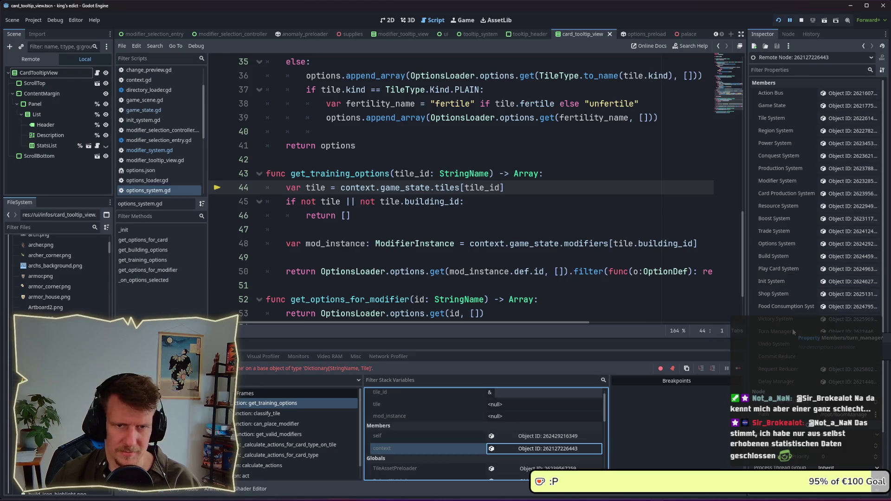
click(850, 105)
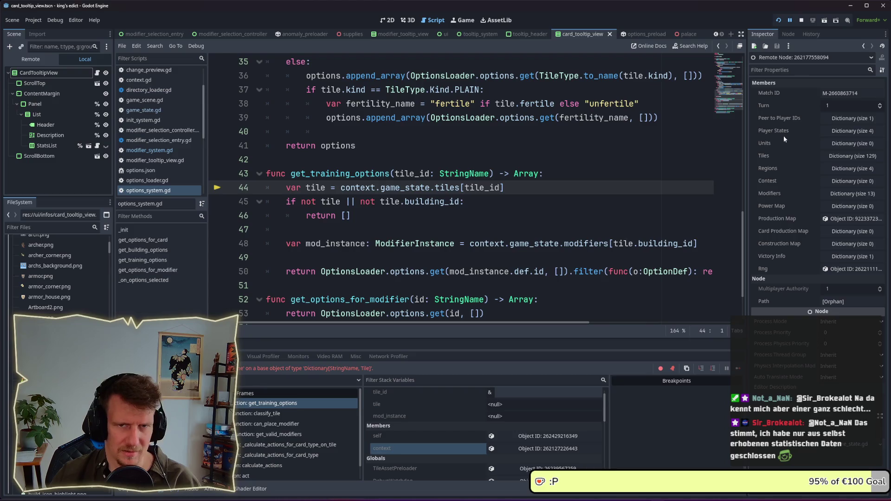
click(840, 156)
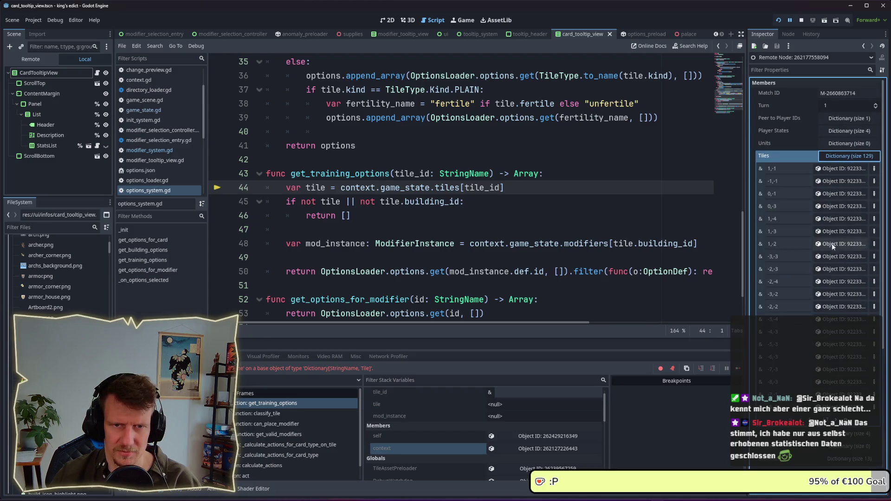
double_click(483, 188)
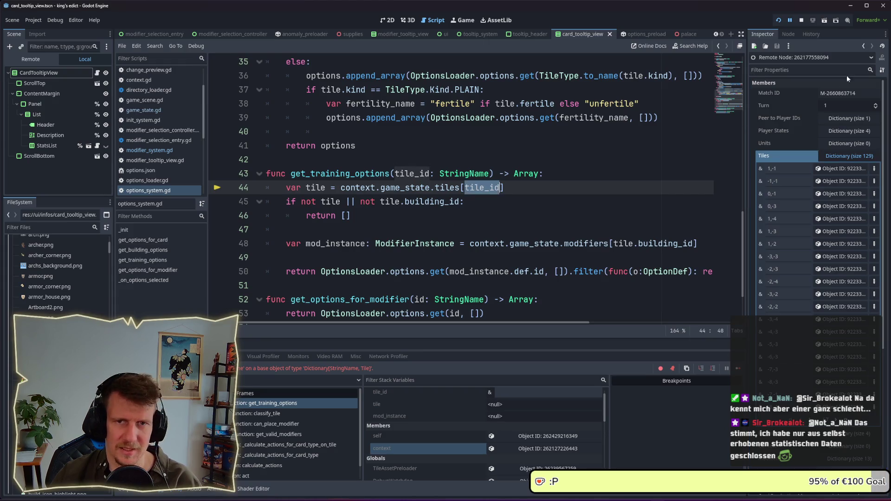
click(801, 20)
click(461, 188)
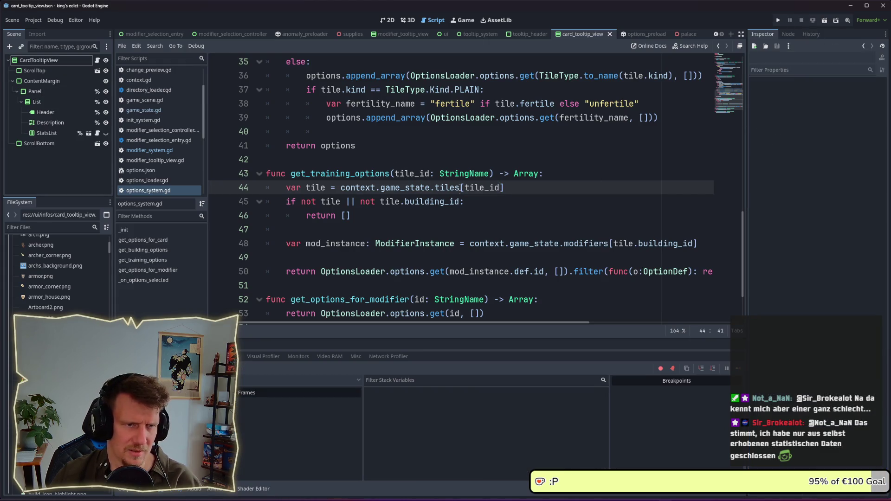
- Rewrite line 44 as context.game_state.tiles.get(tile_id) and run the project with F5
text(.get)
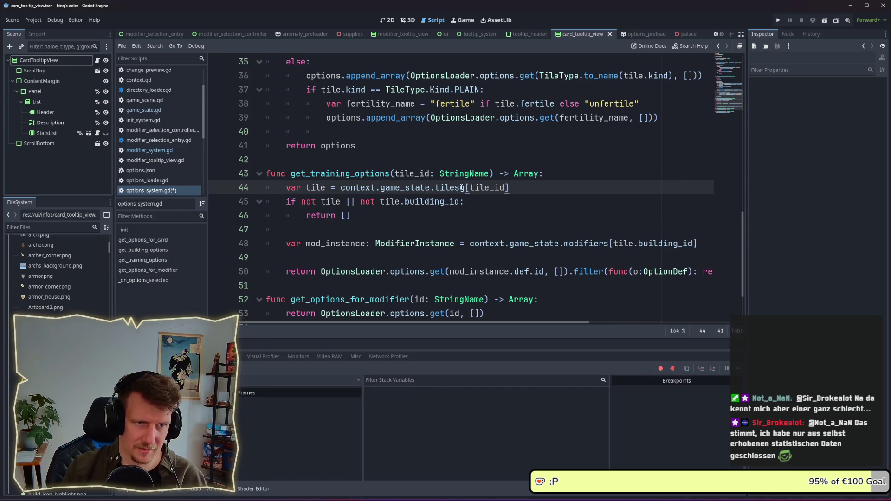
key(BackSpace)
text(t)
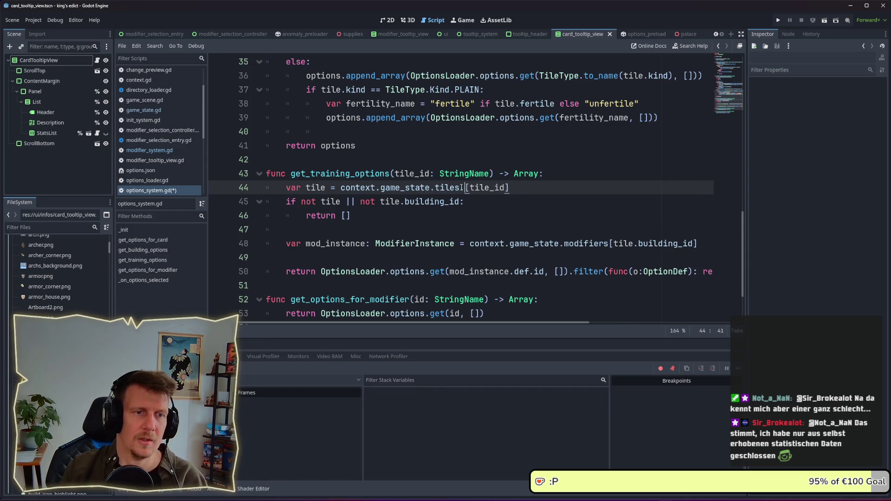
text(())
key(shift+End)
text(tile_id9)
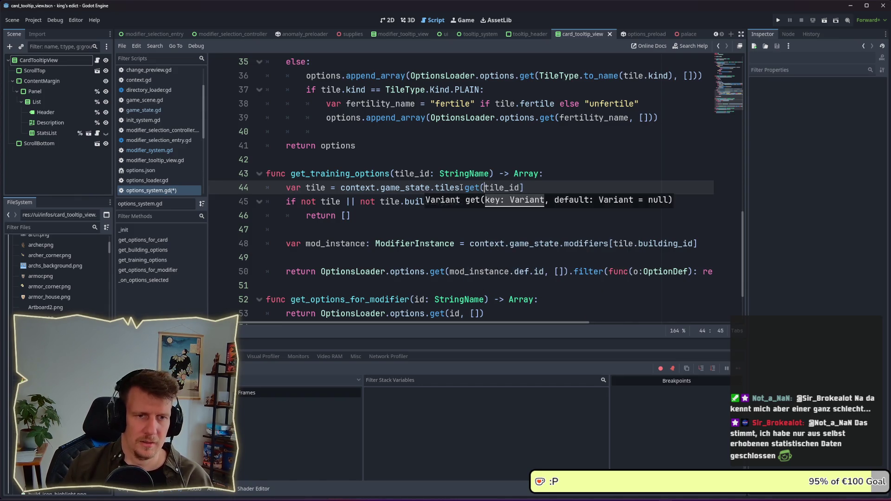
key(BackSpace)
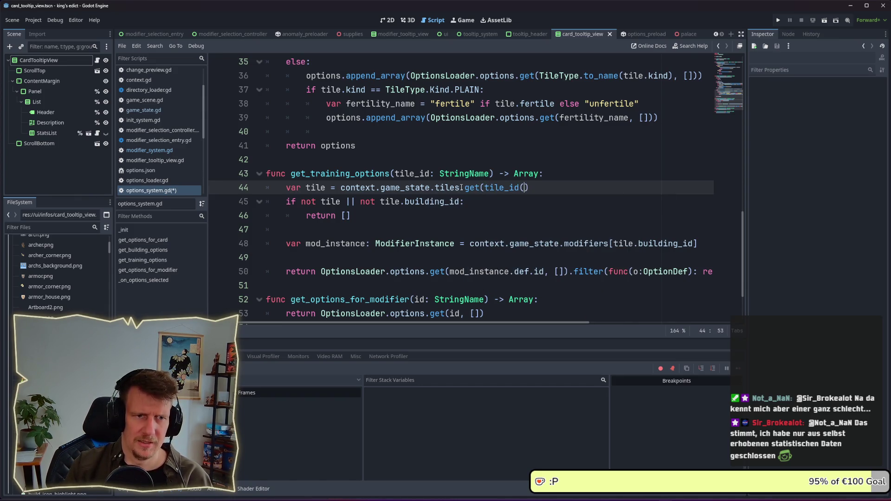
text())
click(487, 208)
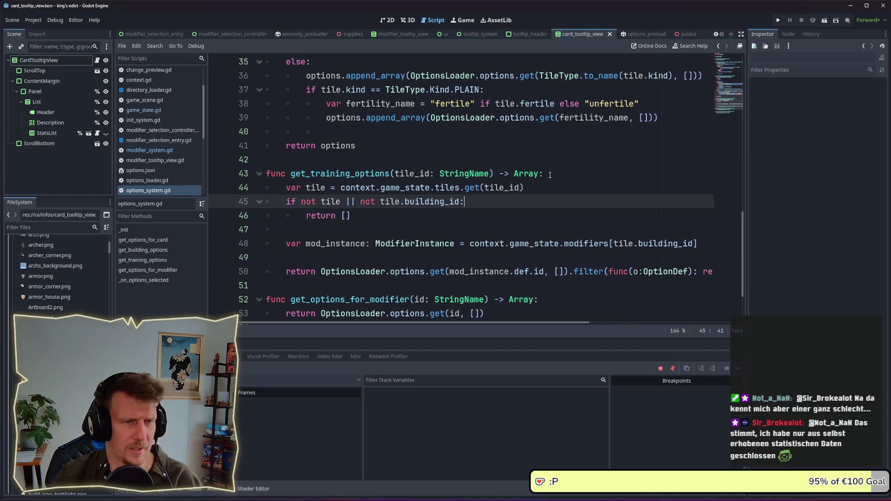
key(F5)
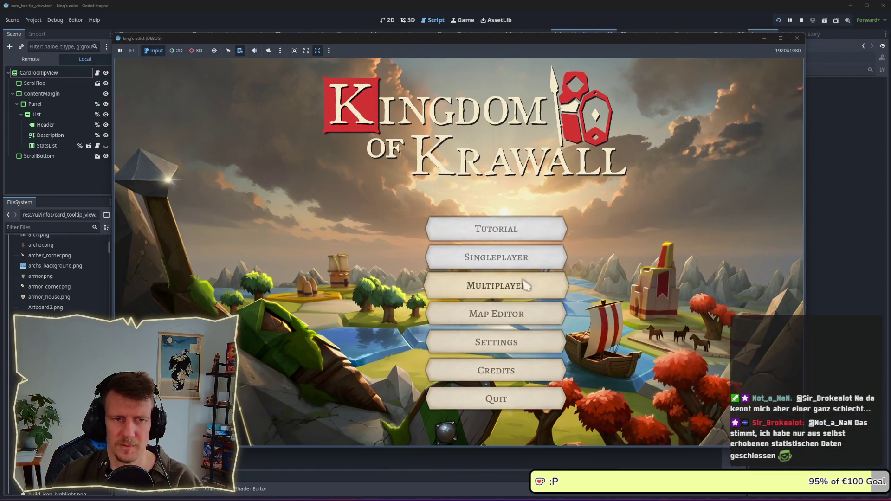
- Create and start a new multiplayer test match
click(528, 284)
click(724, 423)
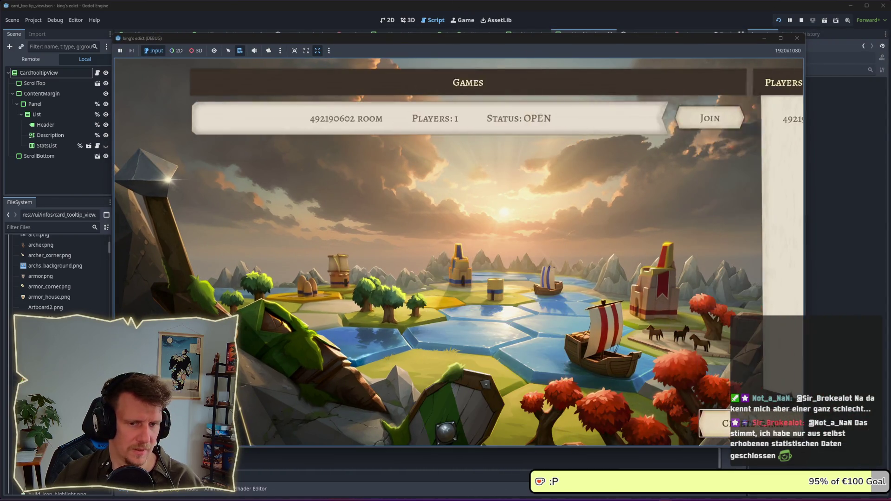
click(637, 320)
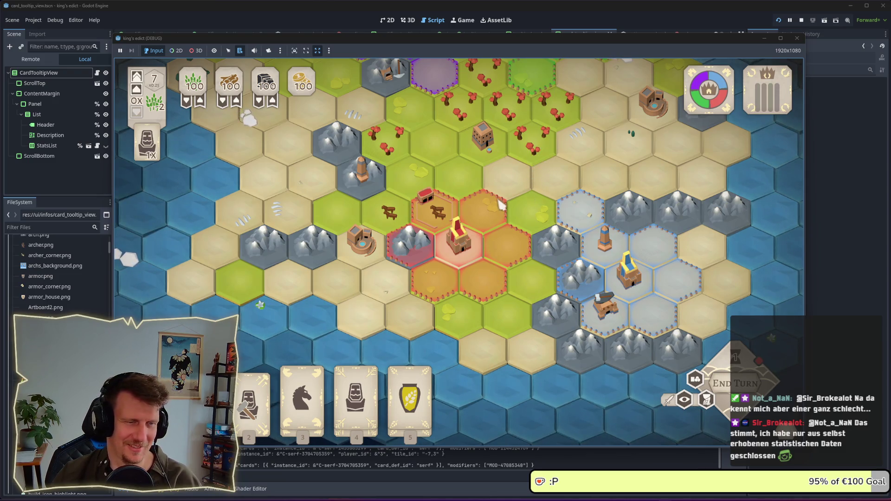
key(w)
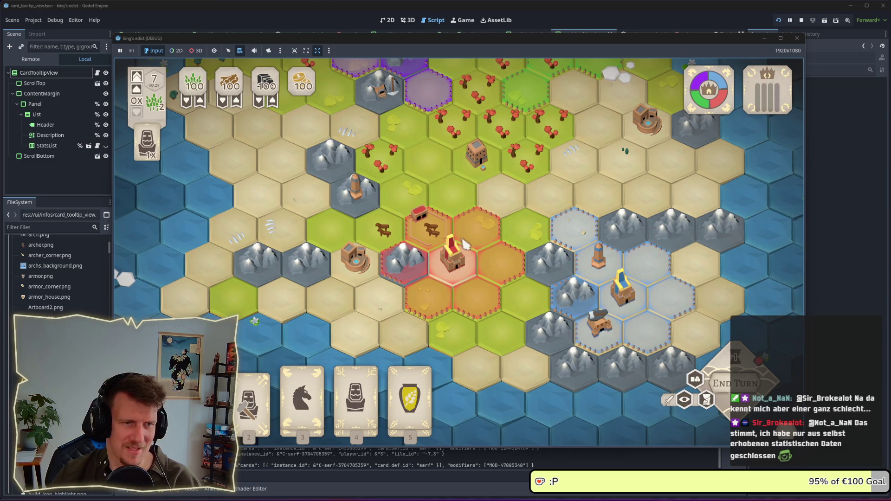
- Pick the knight, builder and fourth cards to see which hexes show placement markers
key(3)
key(2)
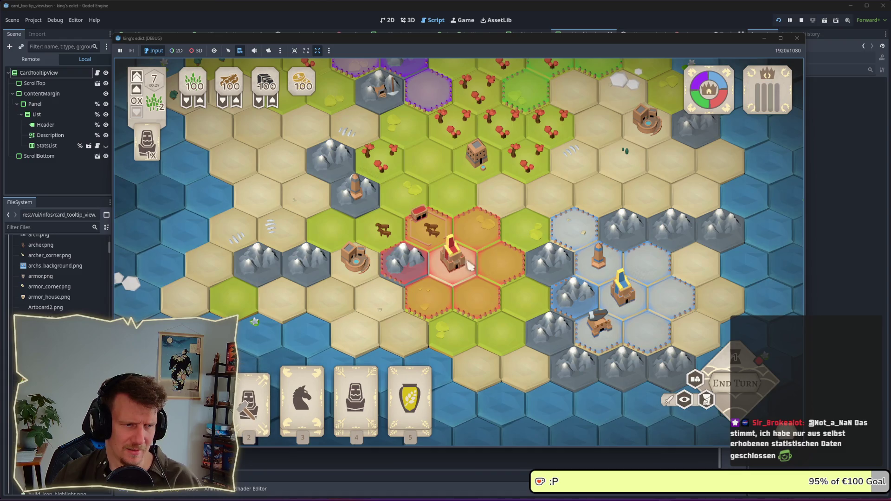
key(4)
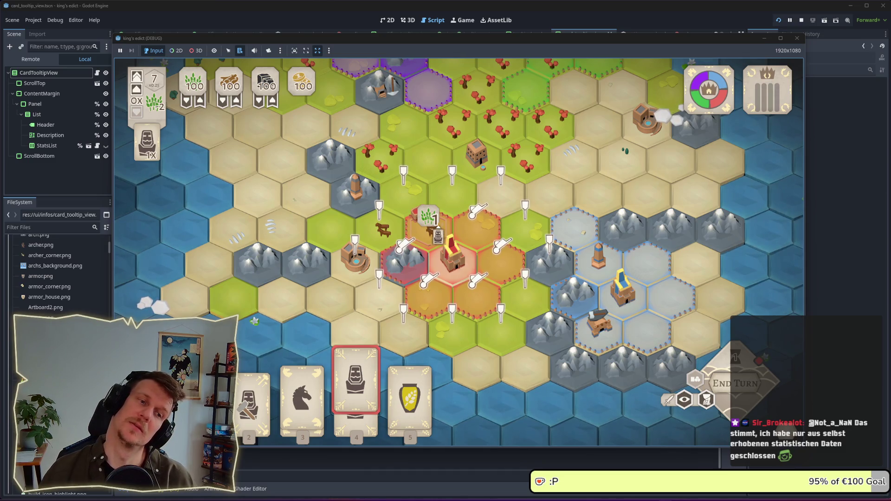
click(427, 230)
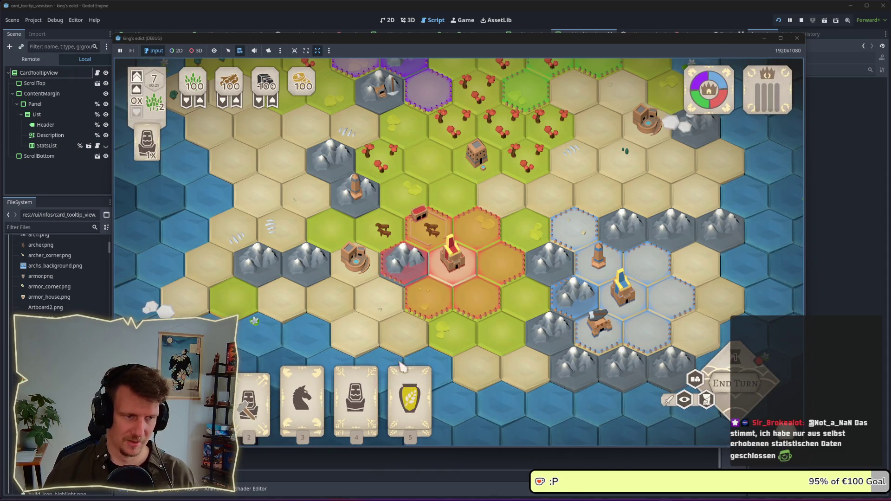
click(356, 393)
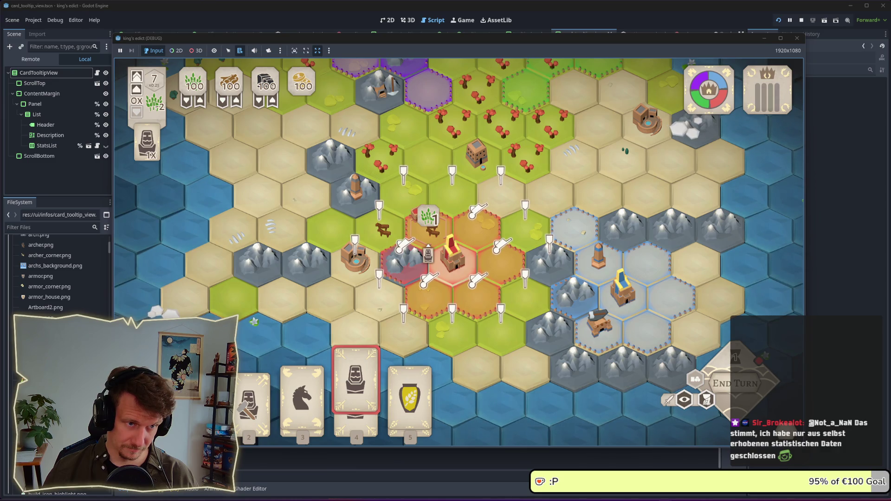
click(567, 34)
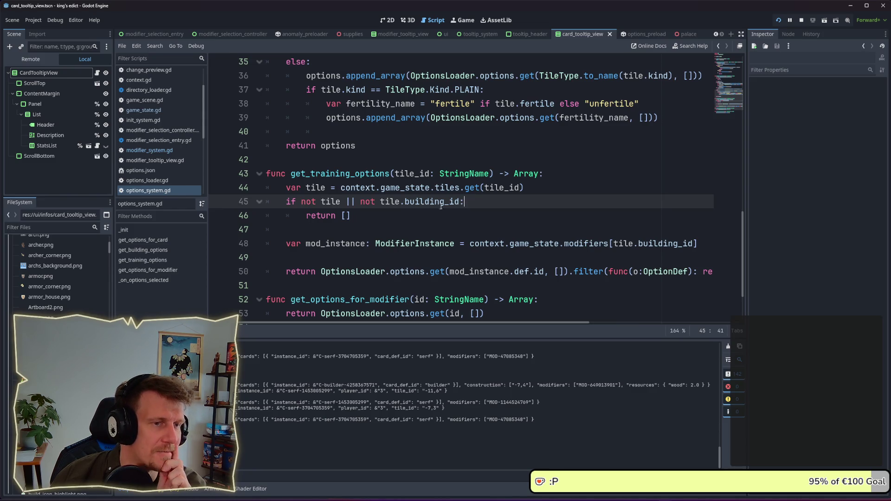
- Search the whole project for get_training_options with Find in Files
double_click(338, 174)
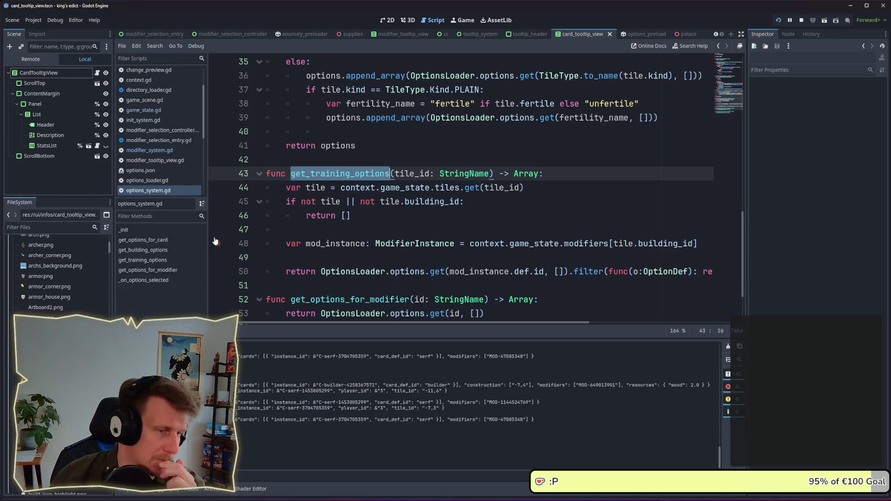
double_click(316, 187)
double_click(313, 174)
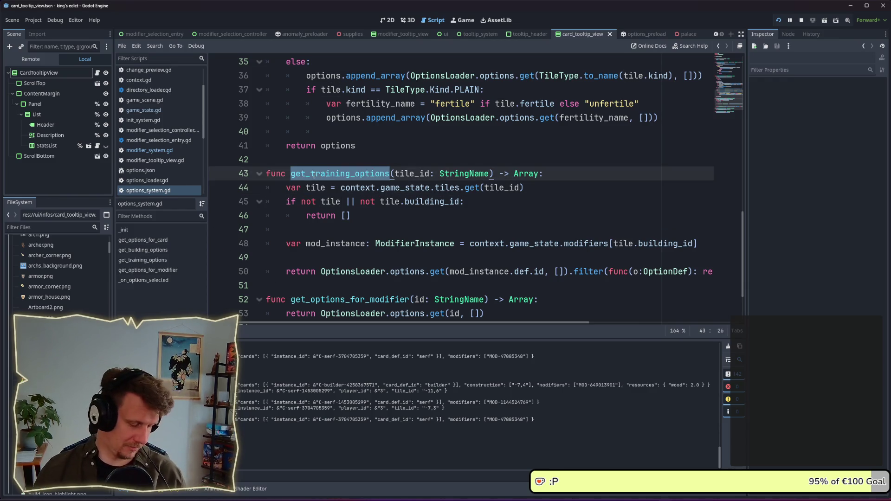
key(ctrl+shift+f)
click(605, 296)
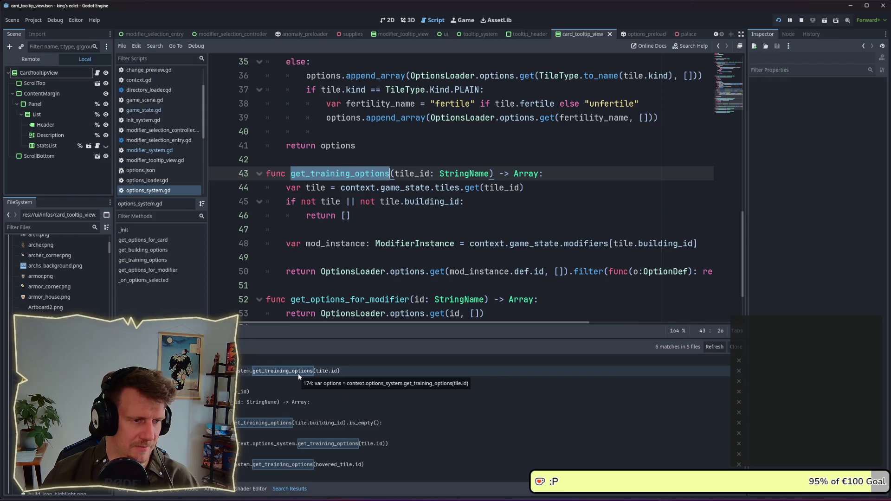
- Review the line 277 call in modifier_system.gd and jump back to the function definition
click(271, 425)
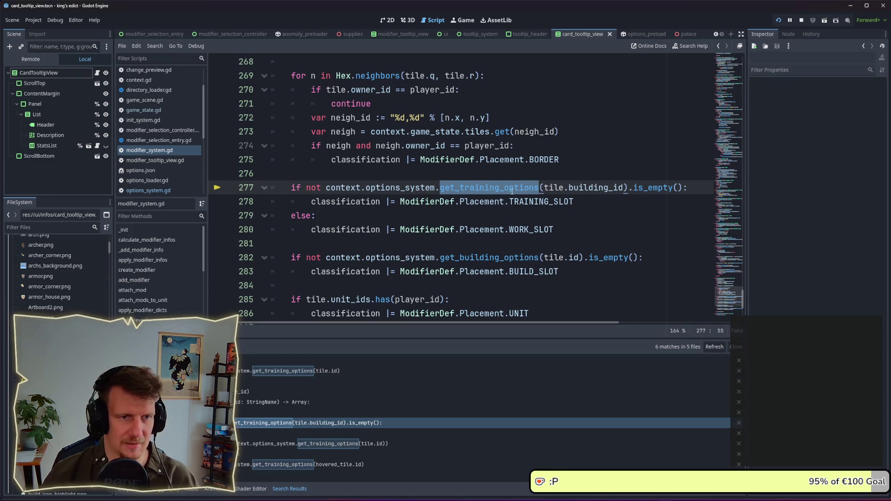
mouse_move(512, 192)
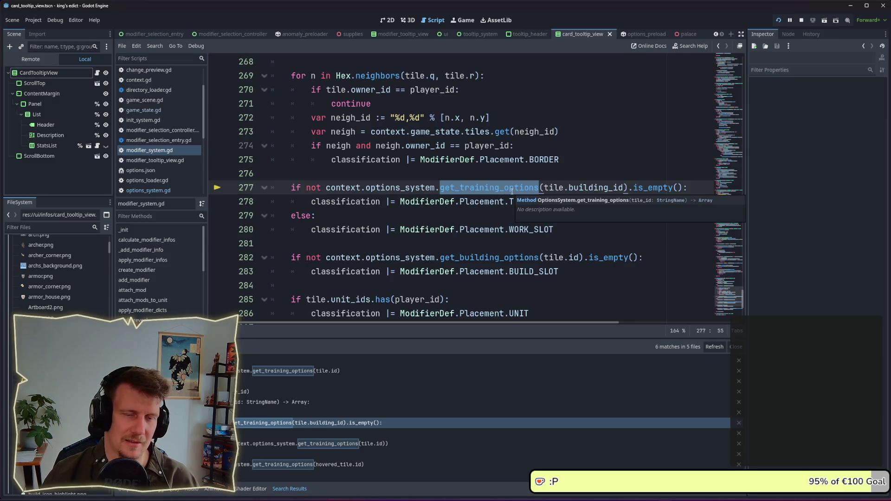
ctrl+click(506, 188)
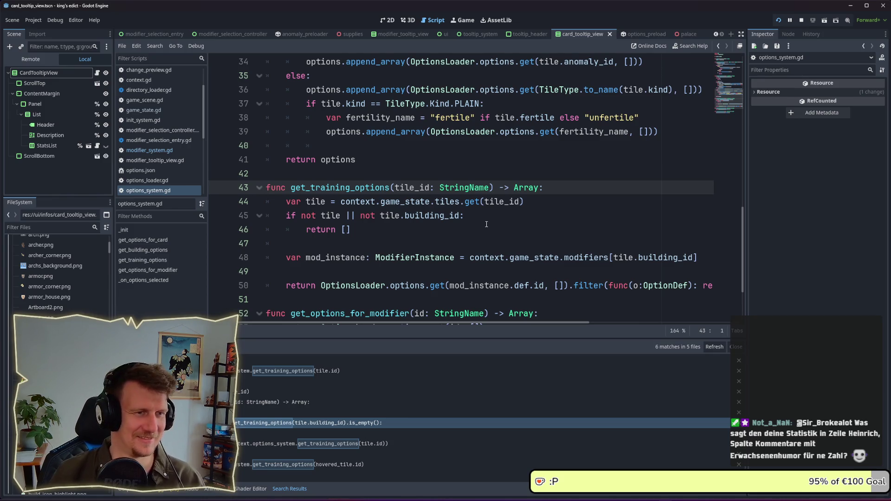
- Review the empty-array guard, then open Find in Files for get_training_options in res://
scroll(486, 224, down, 1)
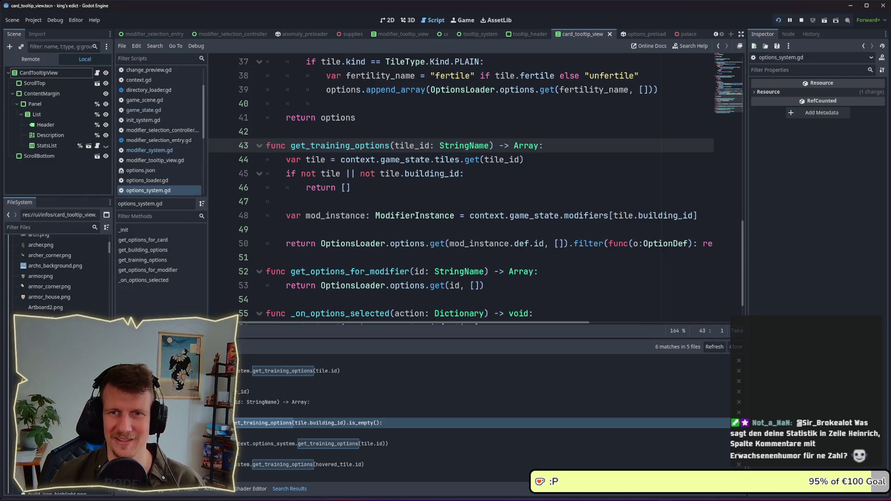
click(440, 184)
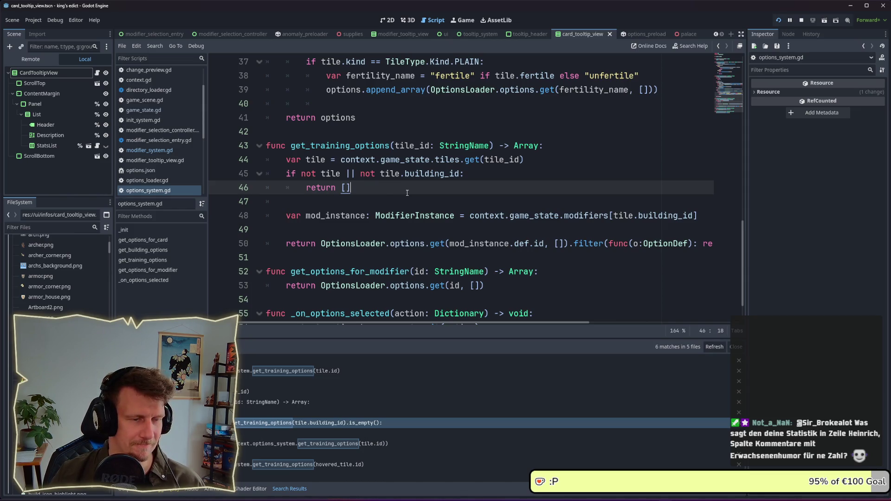
scroll(407, 192, down, 1)
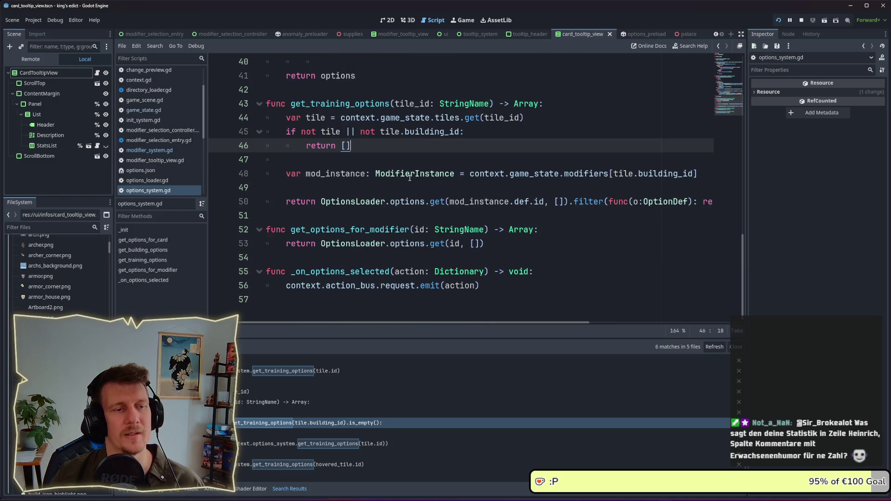
scroll(409, 178, up, 6)
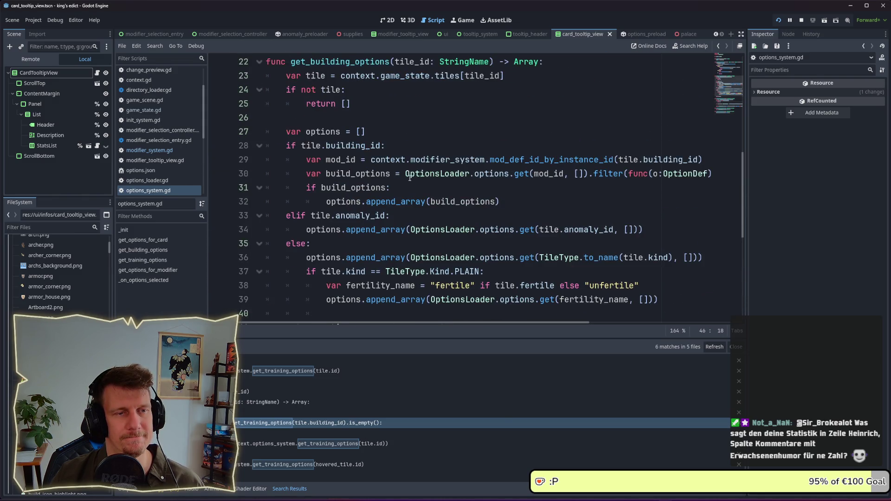
scroll(409, 177, down, 5)
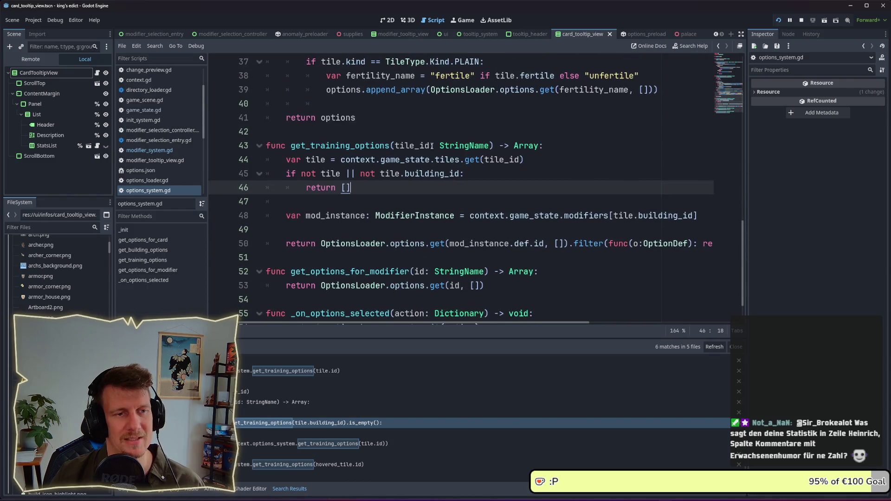
click(435, 147)
double_click(368, 145)
key(ctrl+shift+f)
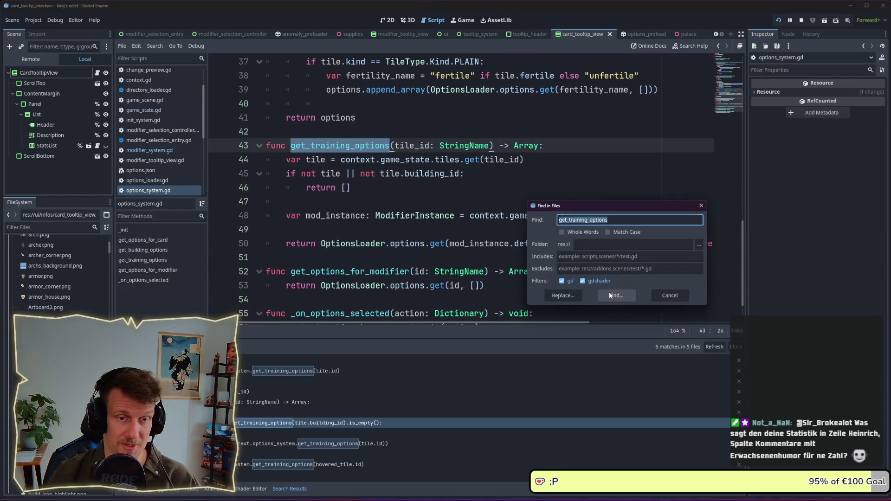
- Run the search and review the change_preview.gd call alongside the function definition
click(611, 295)
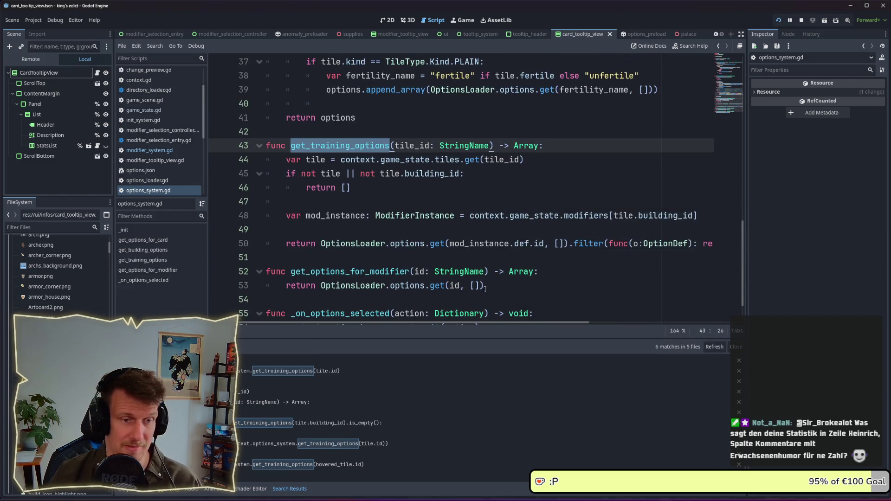
click(350, 374)
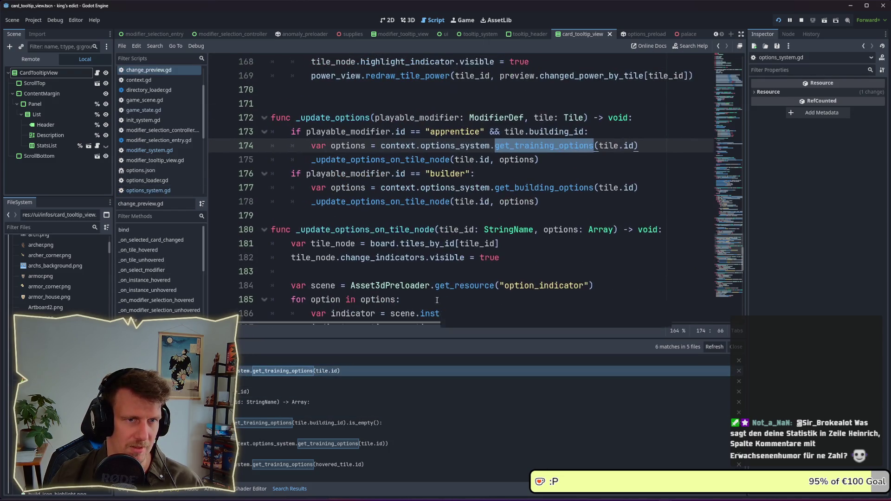
click(245, 402)
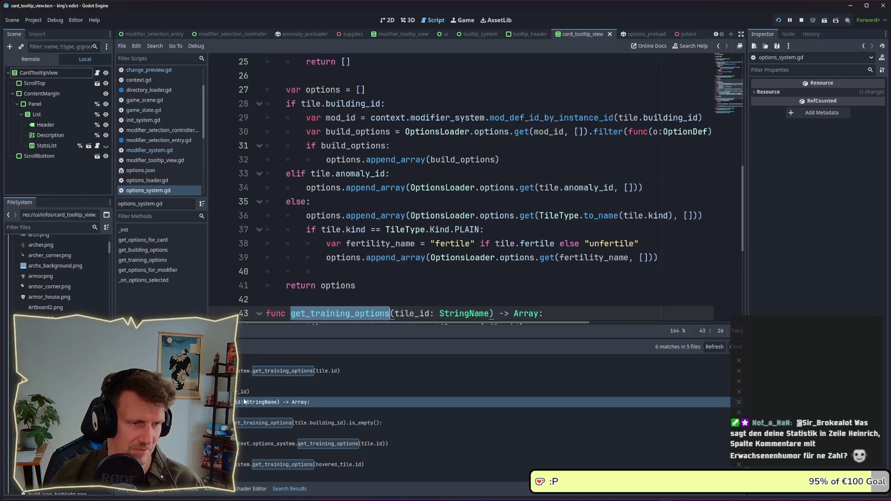
click(249, 371)
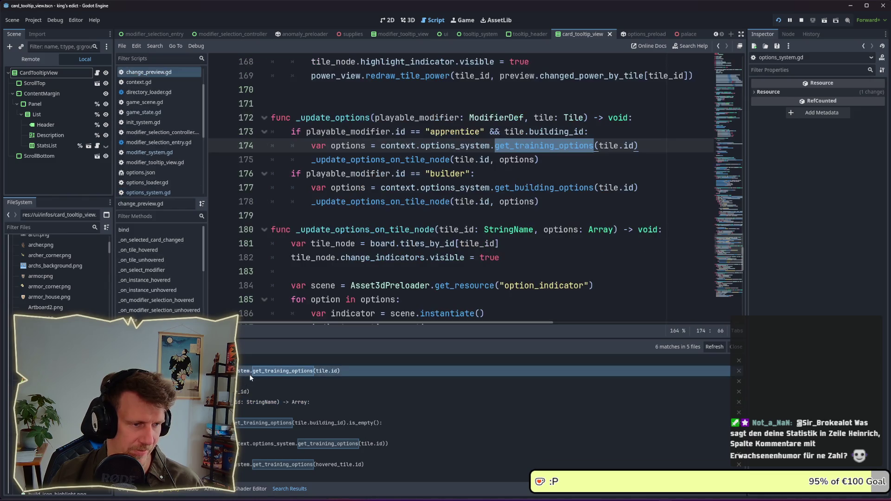
- Change line 277 of modifier_system.gd to pass tile.id, then relaunch into a multiplayer match
click(263, 424)
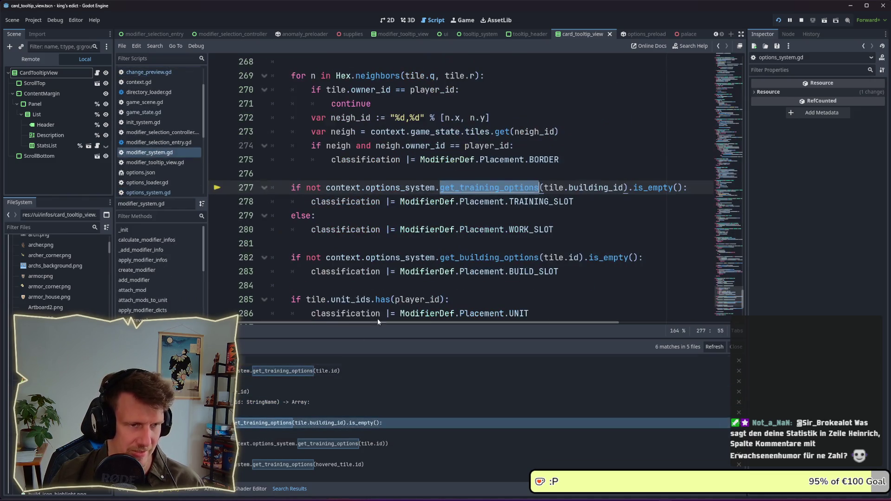
click(568, 187)
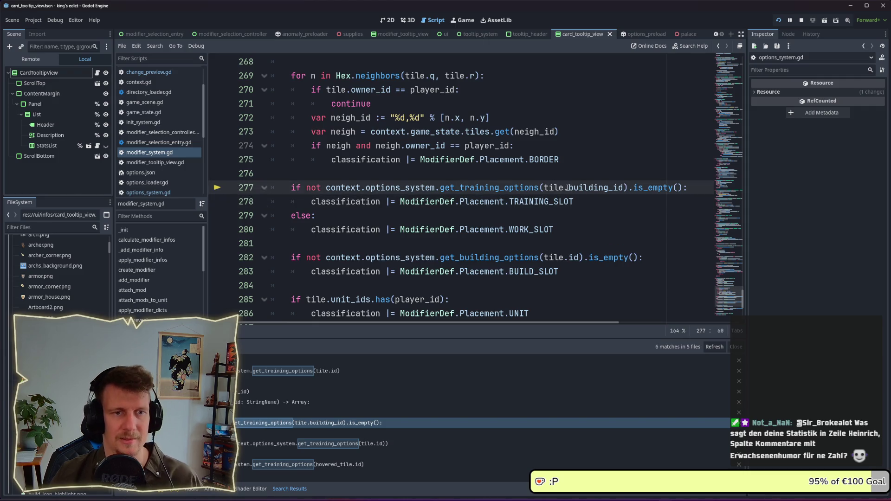
double_click(568, 187)
text(id)
key(F5)
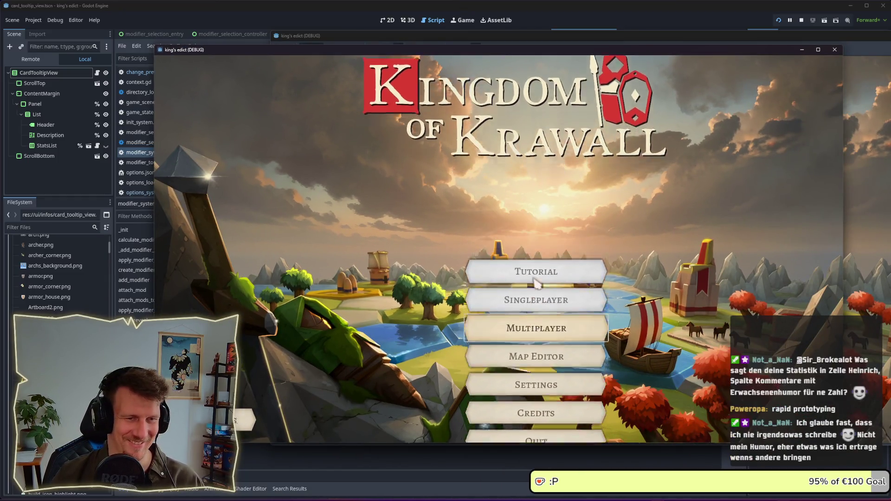
click(536, 281)
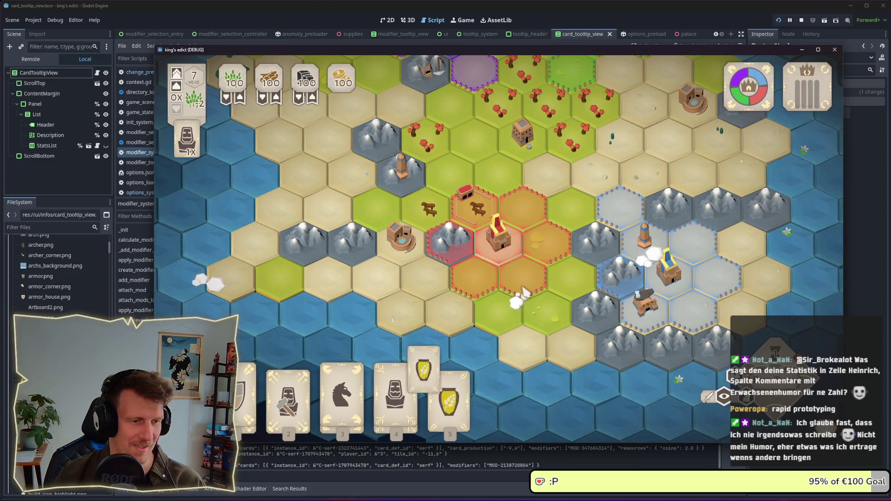
- Check the horse and fourth cards' placements, end the turn, then bring up the playtest notes
key(3)
key(4)
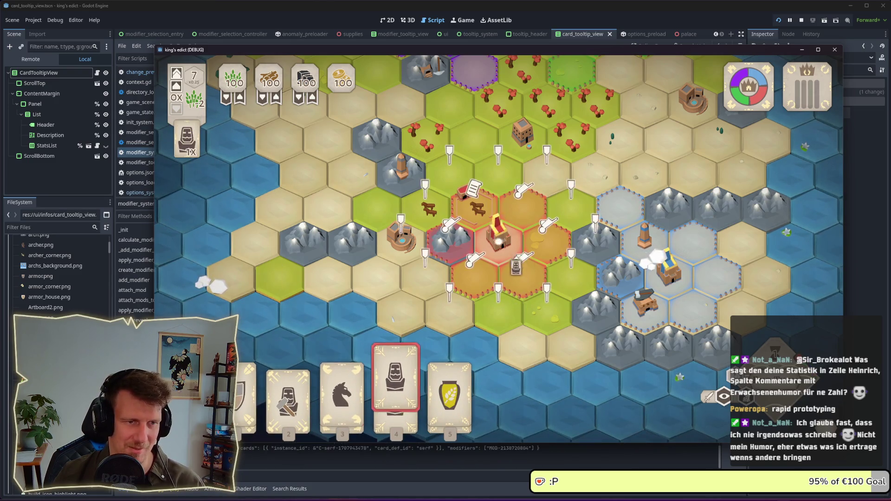
click(482, 220)
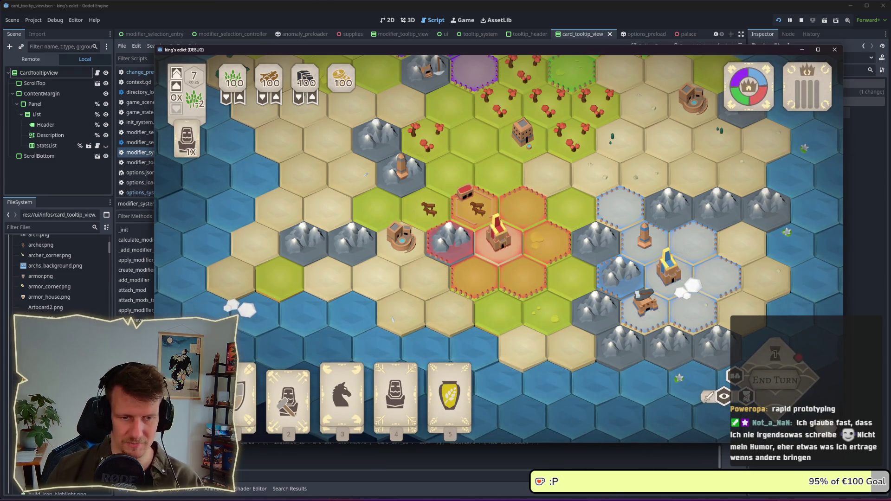
key(alt+Tab)
- Add the task 'Hide change indicator while in option selection' to the checklist and return to the game
key(Return)
text(hange indicator while in op)
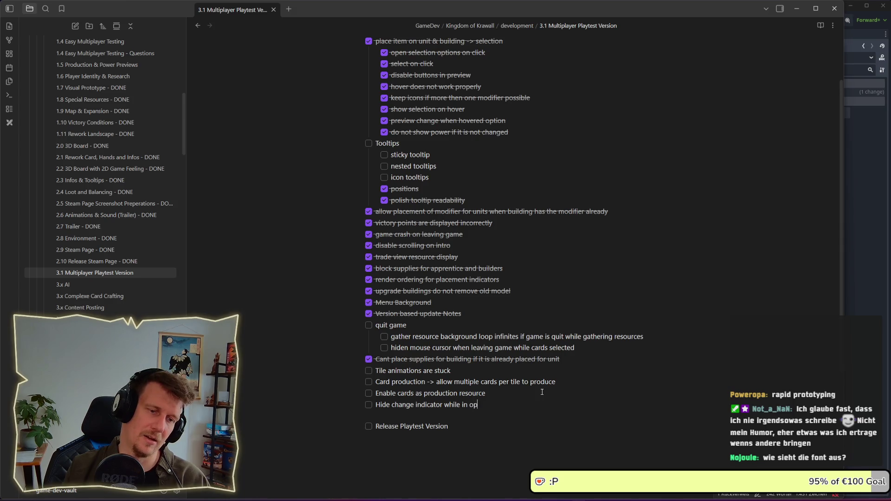
text(tion selection)
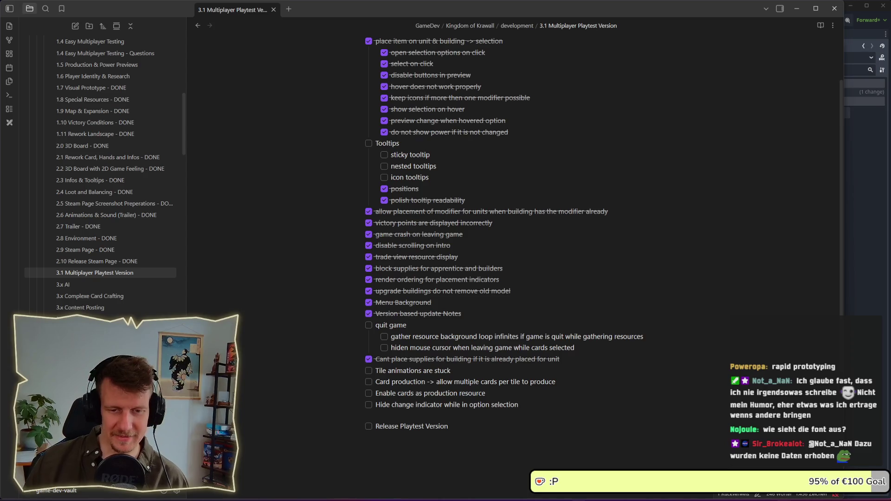
key(alt+Tab)
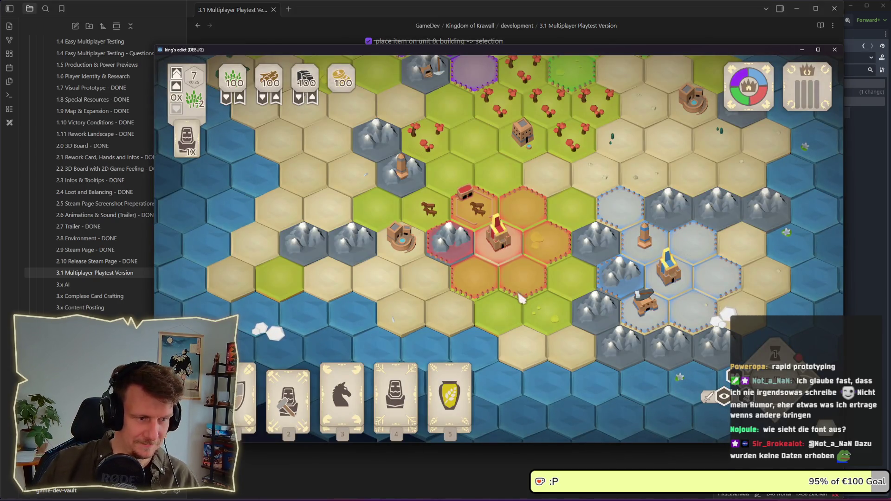
scroll(515, 272, up, 2)
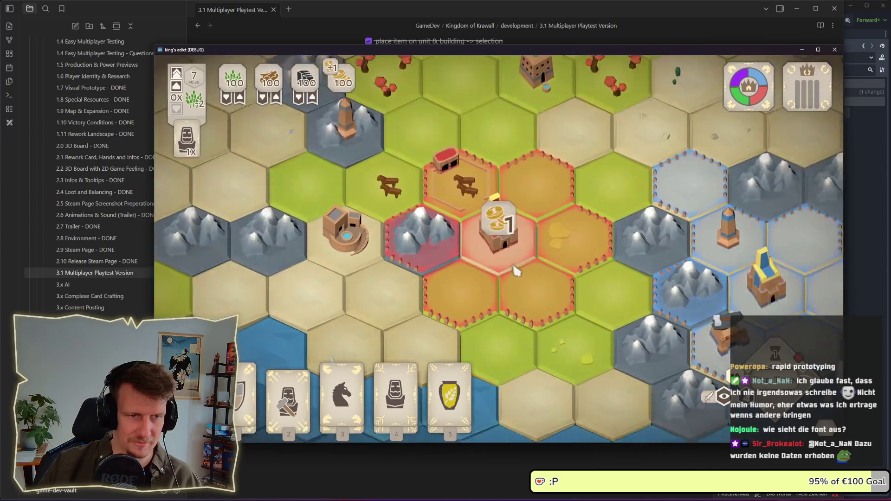
scroll(513, 263, up, 3)
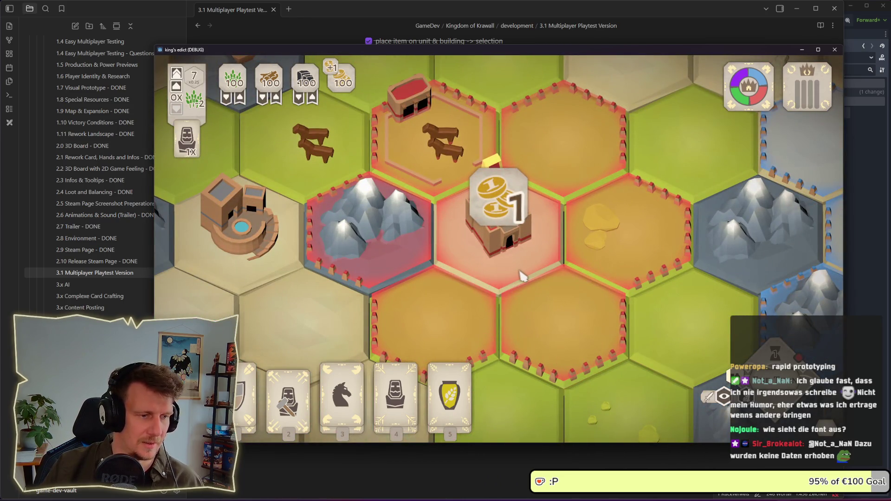
scroll(402, 248, down, 3)
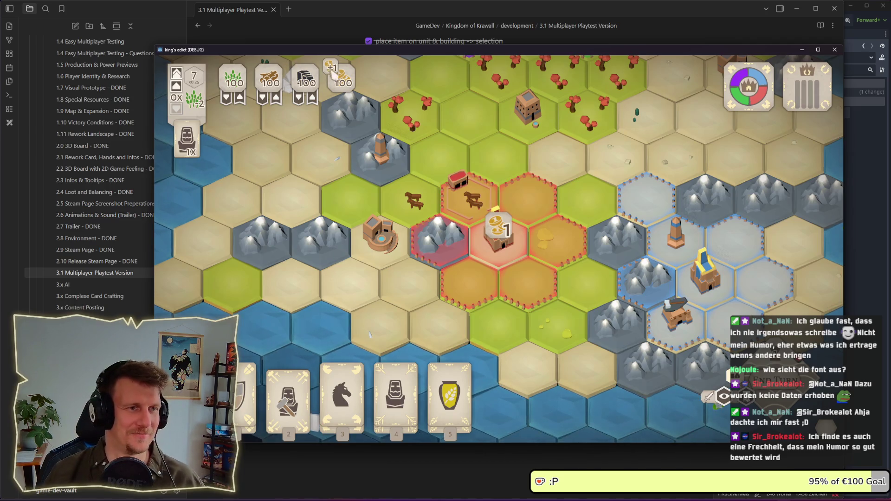
scroll(325, 181, down, 2)
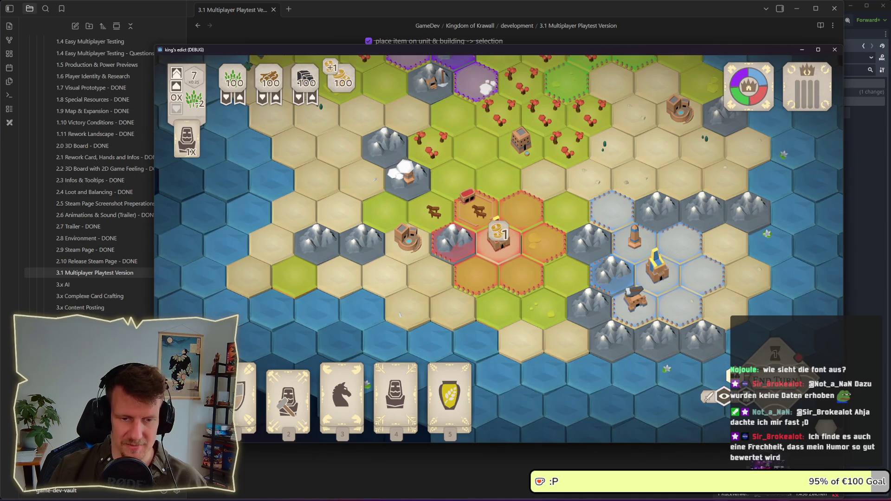
mouse_move(564, 495)
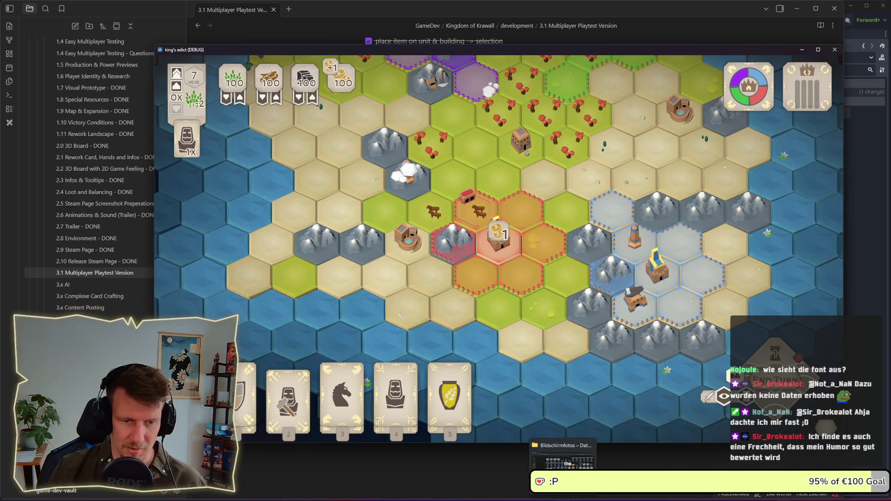
- Open Explorer on E:\projects\games\kings-edict and launch cmd from its address bar
click(563, 457)
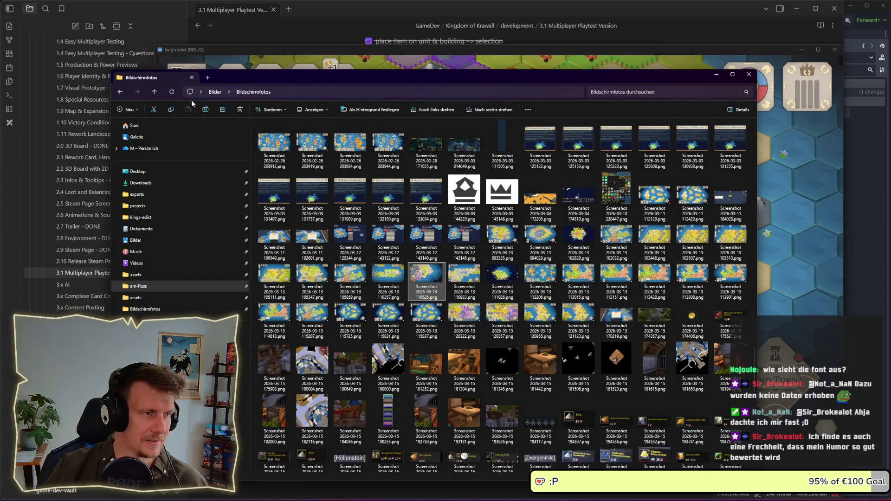
click(154, 217)
click(400, 94)
text(cmd)
key(Return)
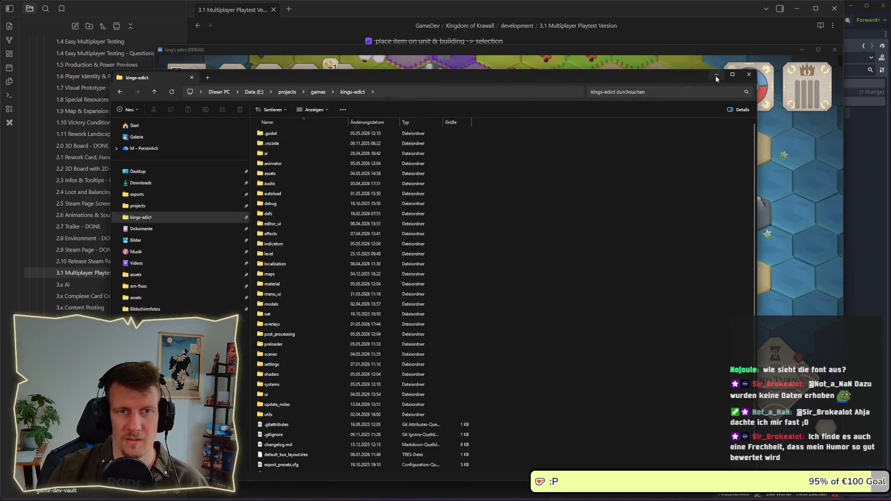
- Stage everything and commit it to git as 'add training to stable', then return to Godot
text(git ad)
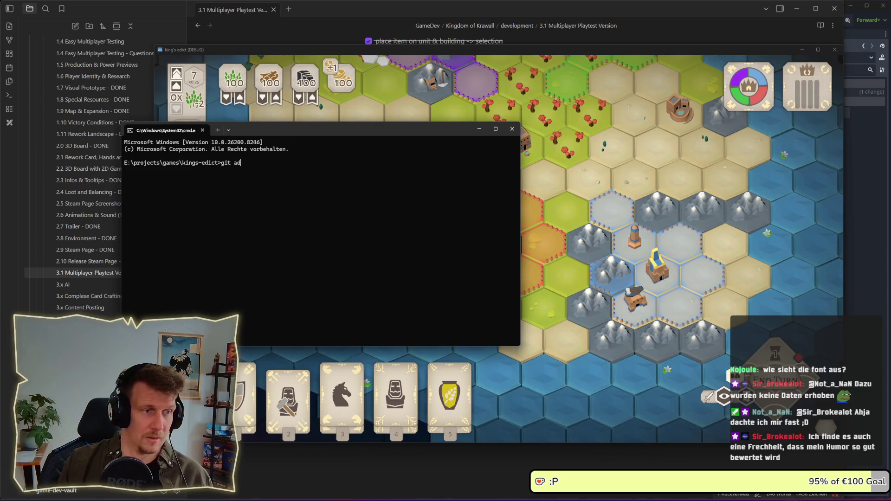
text(git )
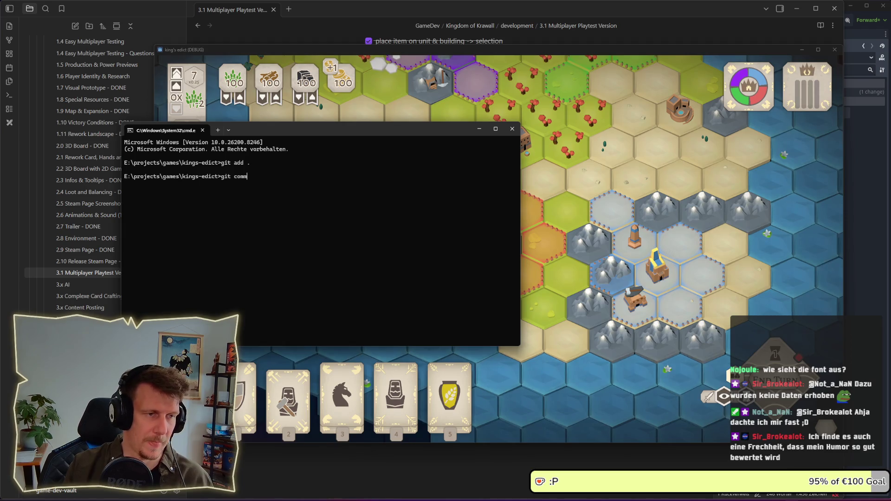
text(add h)
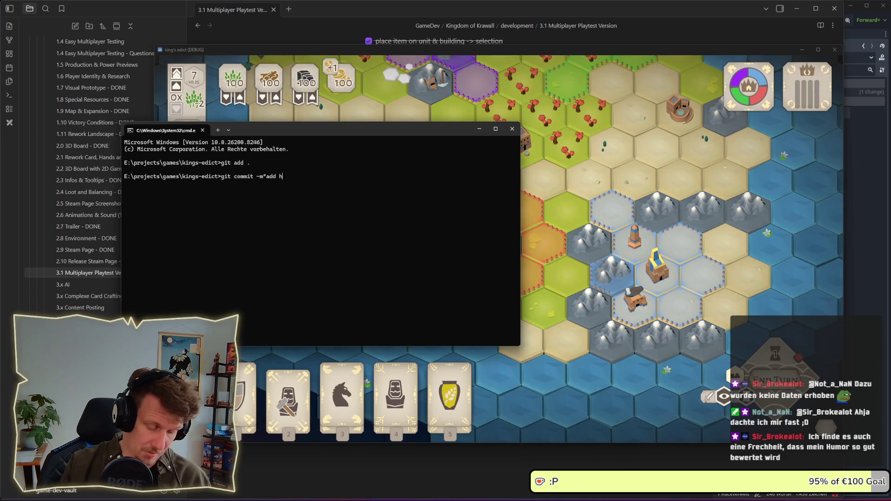
key(BackSpace)
text(training to sta)
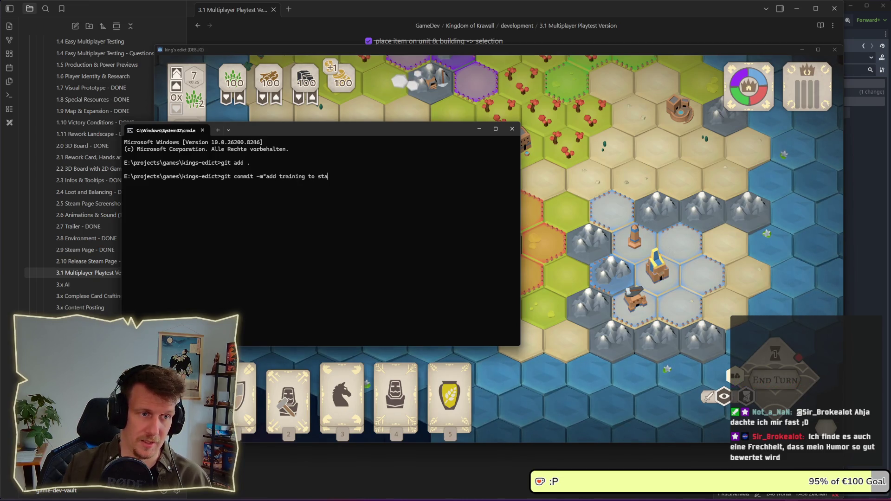
text(ble")
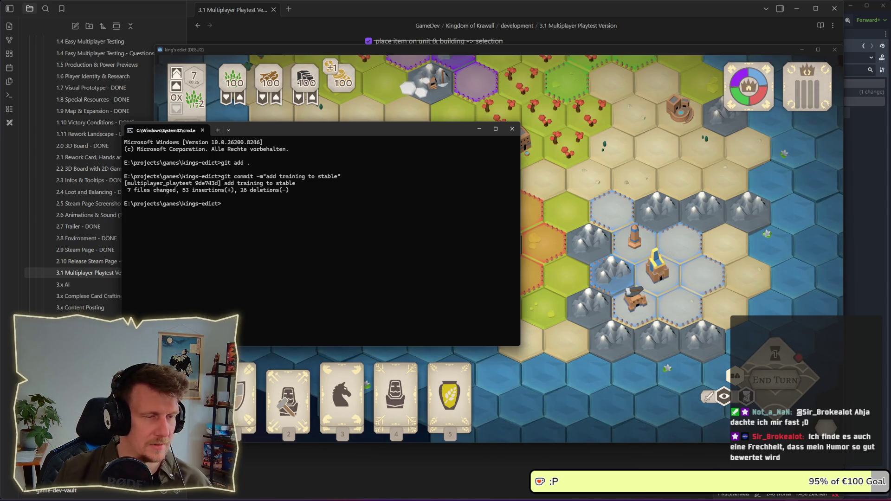
click(479, 128)
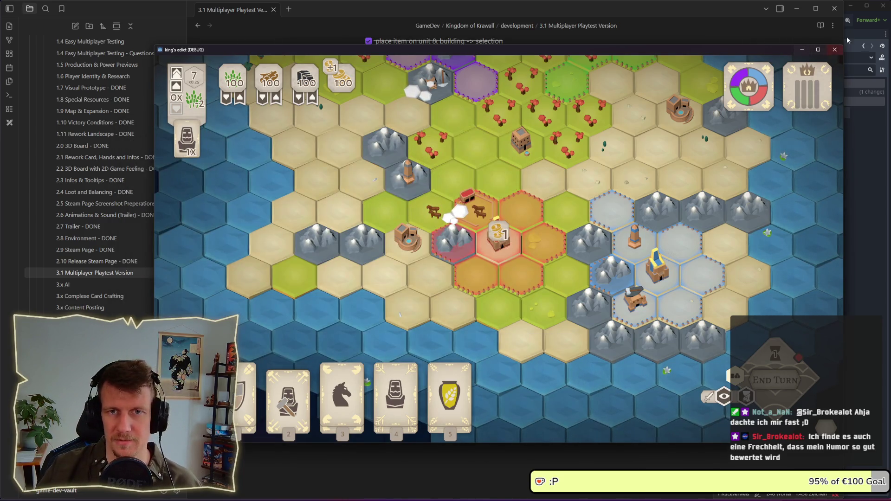
key(alt+Tab)
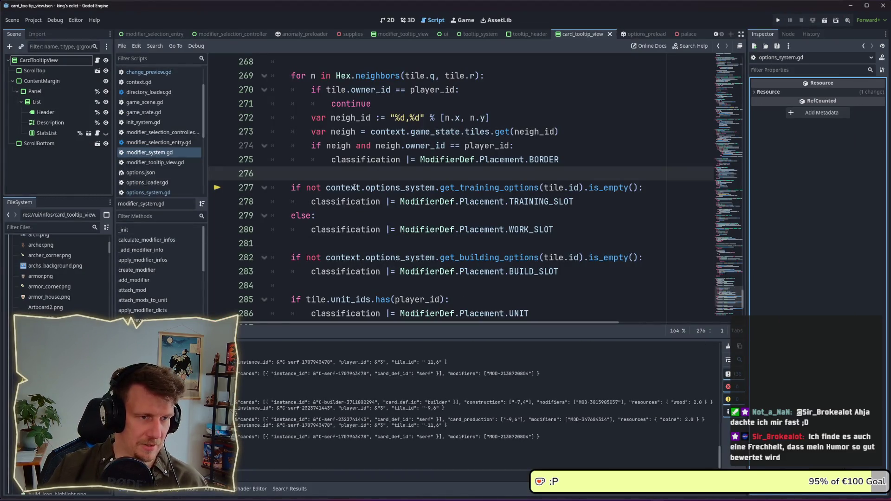
- Filter FileSystem for 'palace' and open palace.tscn and the palace.tres definition
click(41, 228)
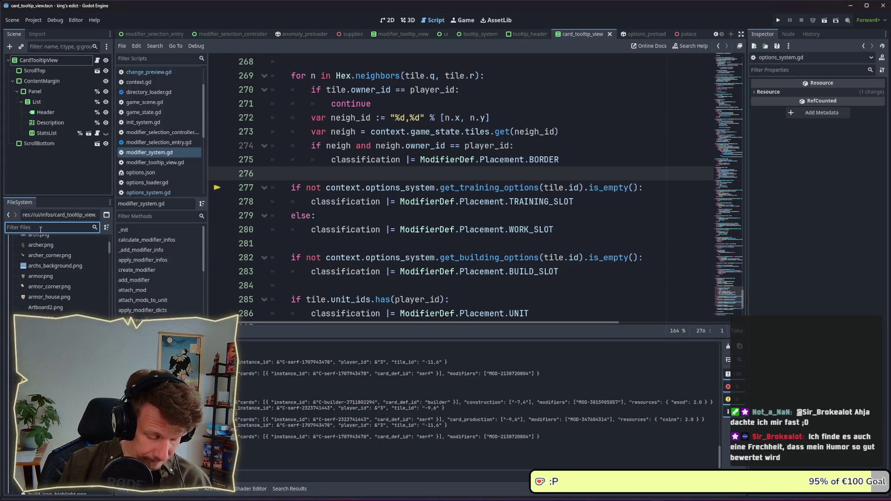
text(pla)
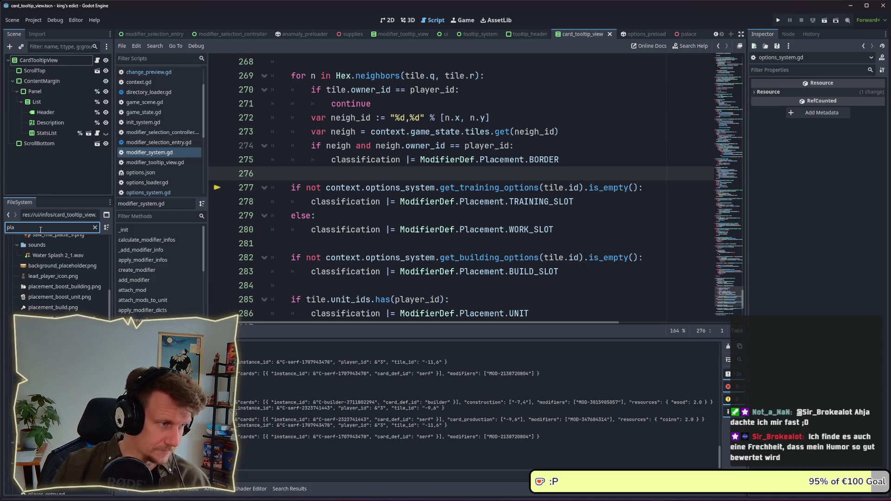
key(BackSpace)
key(BackSpace)
text(alace)
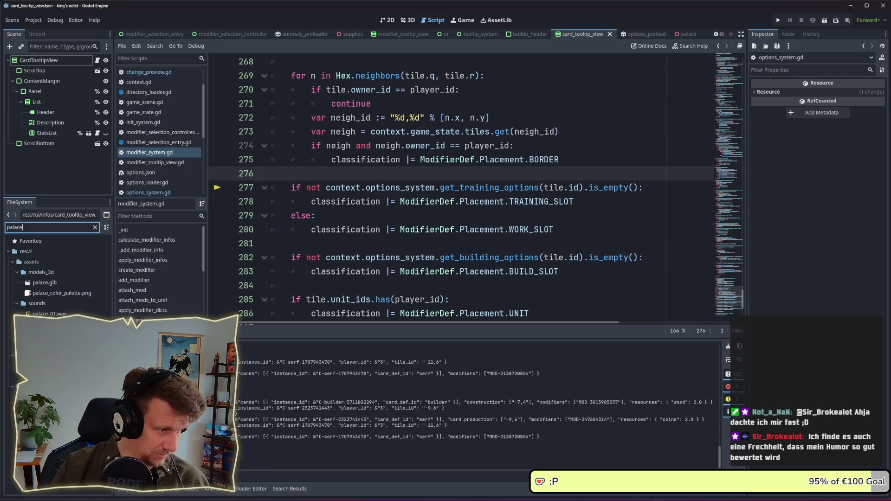
double_click(51, 354)
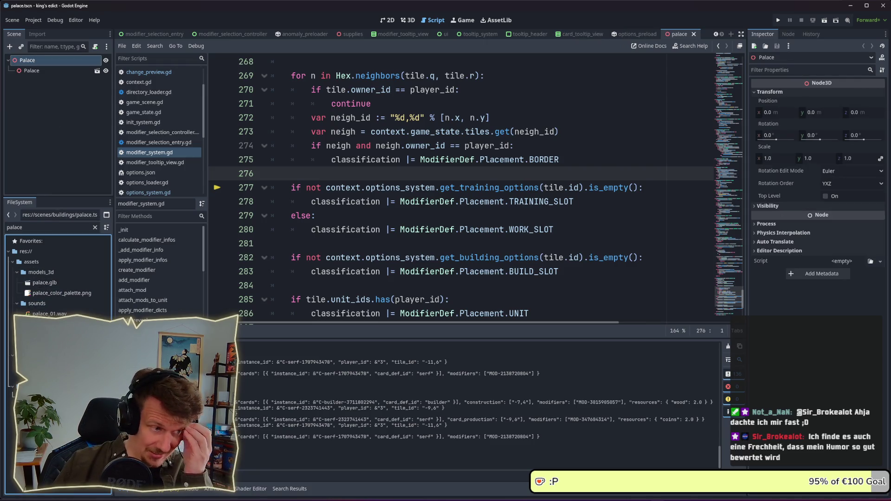
click(51, 344)
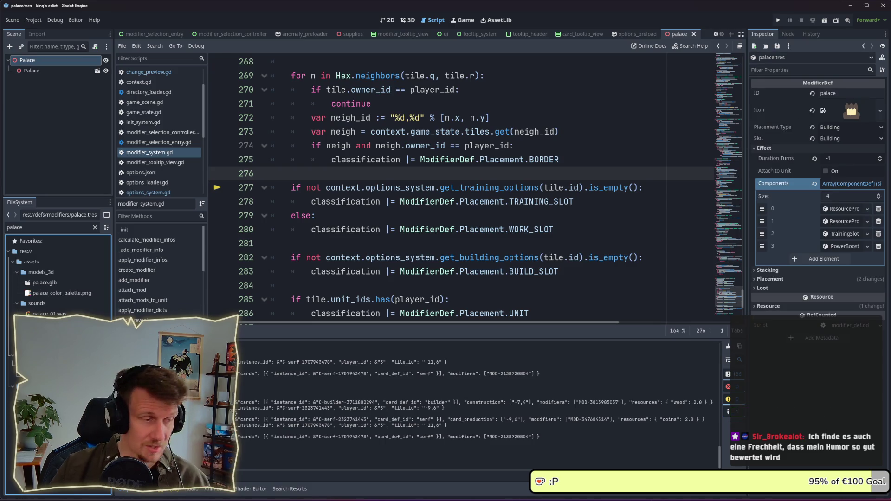
- Clear the filter and open barracks.tres from the modifiers folder
click(19, 227)
key(BackSpace)
key(BackSpace)
key(BackSpace)
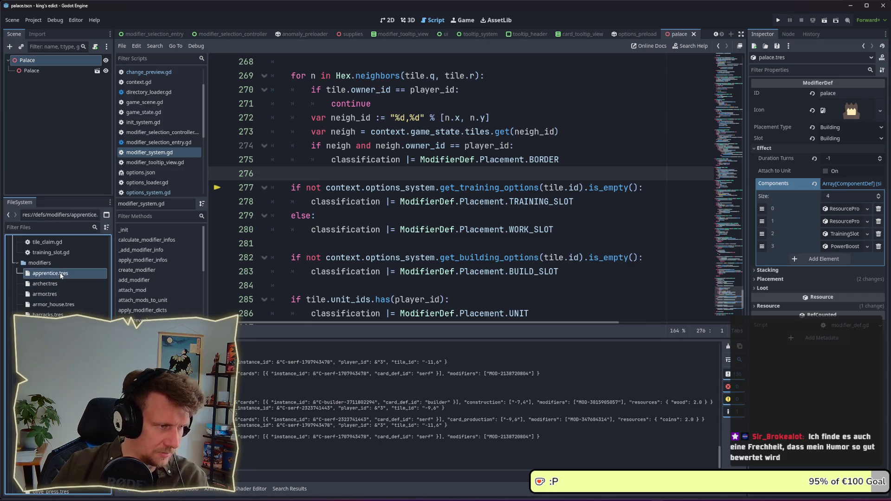
click(56, 294)
click(58, 315)
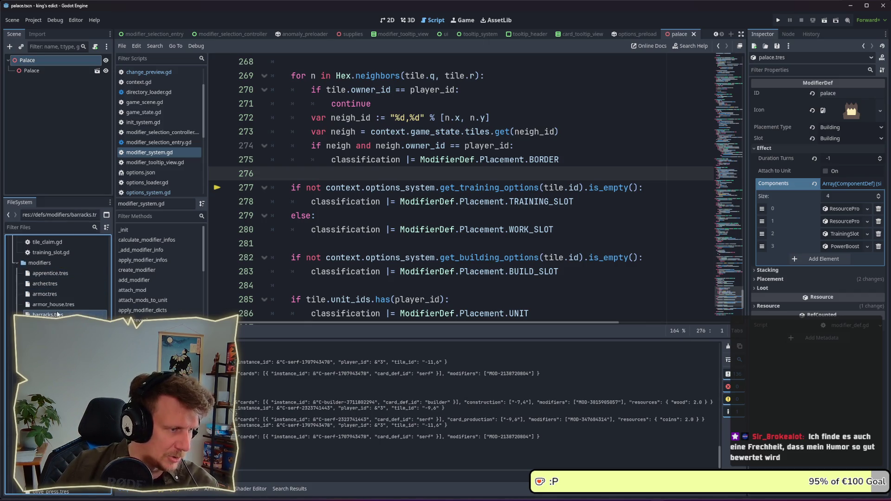
double_click(62, 315)
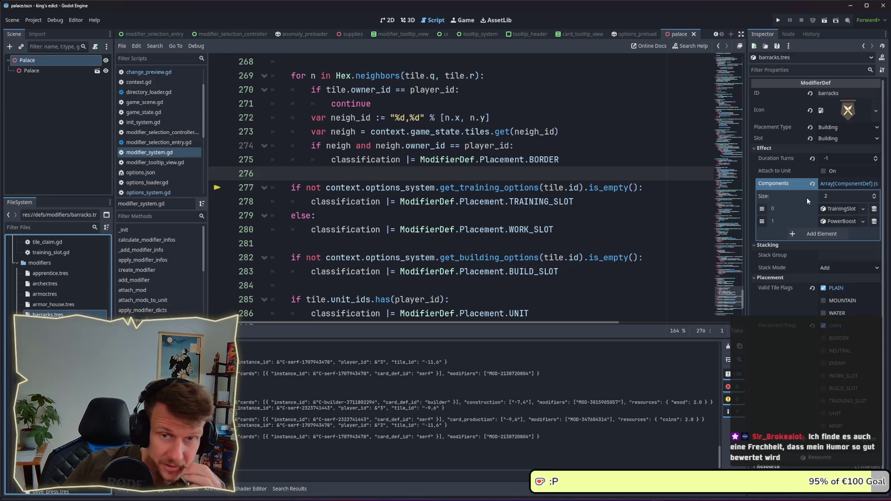
- Remove the TrainingSlot component from the barracks and mill modifier definitions
click(874, 208)
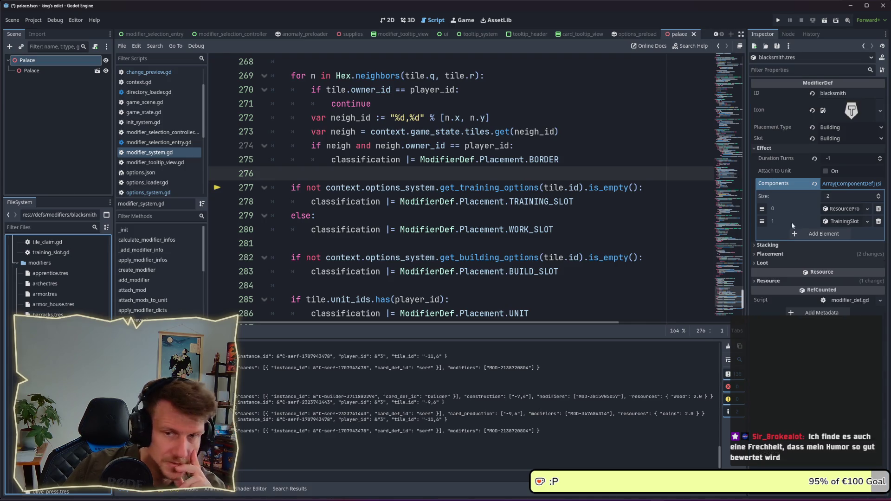
key(Down)
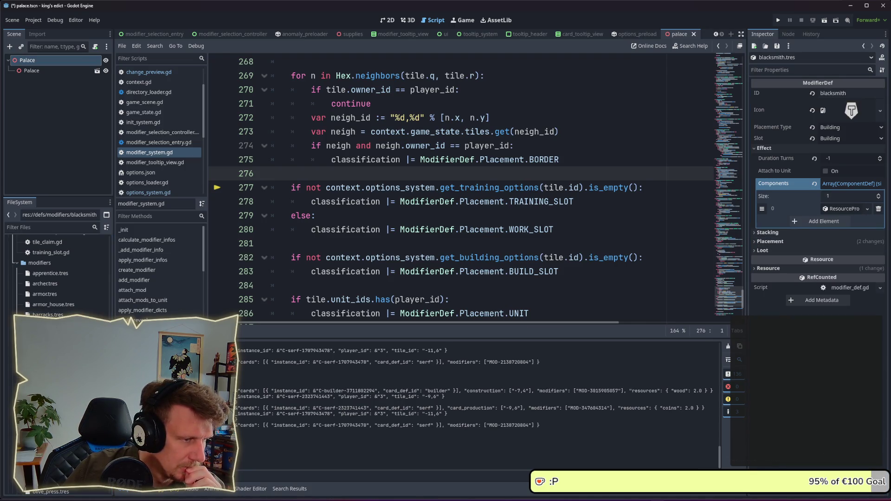
scroll(61, 278, down, 2)
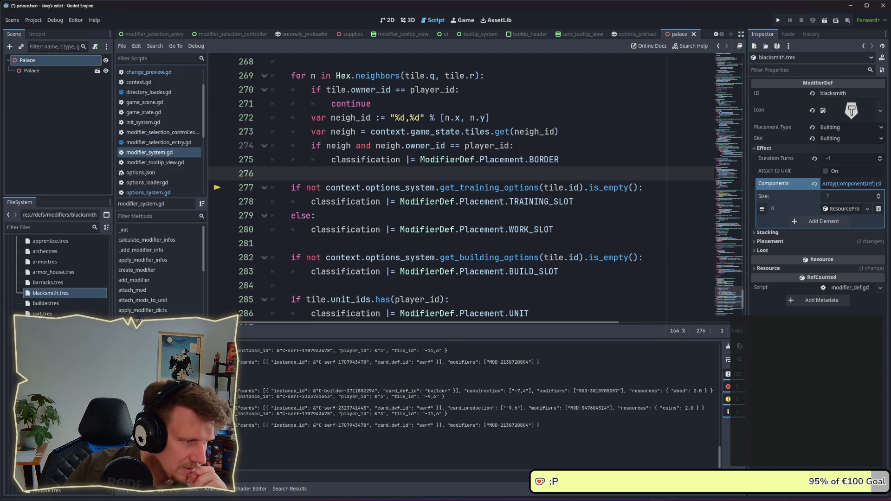
scroll(60, 278, down, 2)
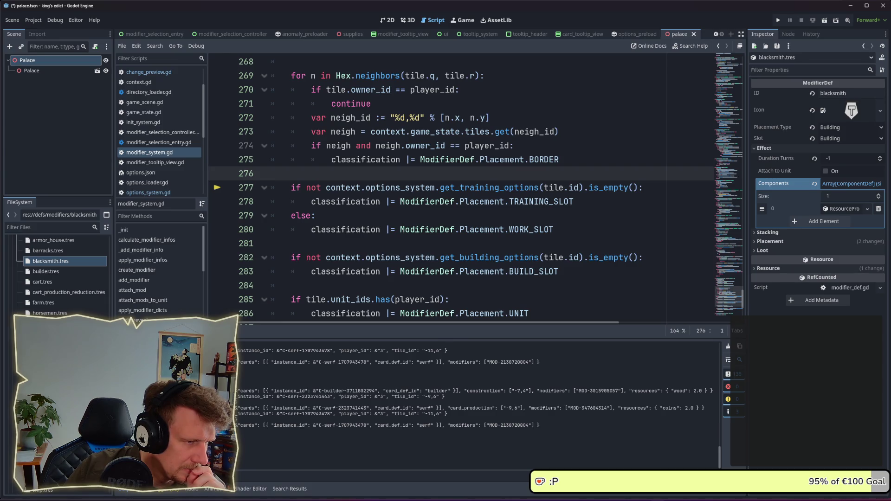
click(51, 335)
key(Down)
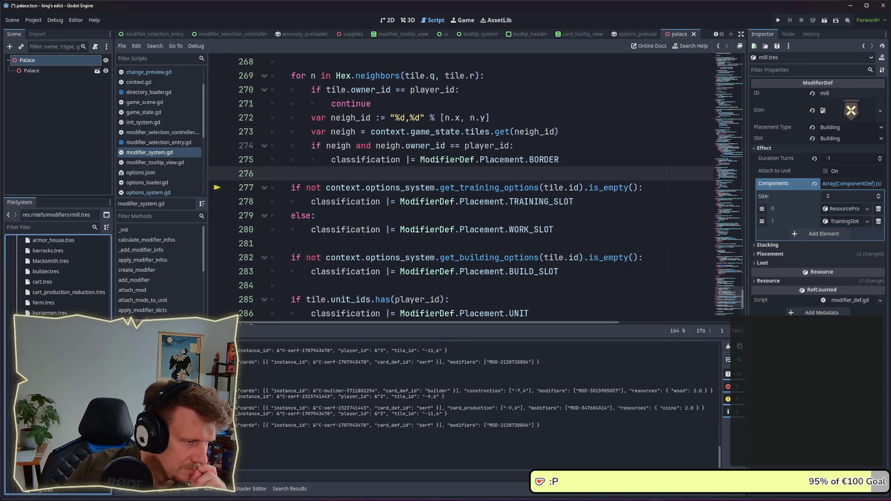
click(879, 222)
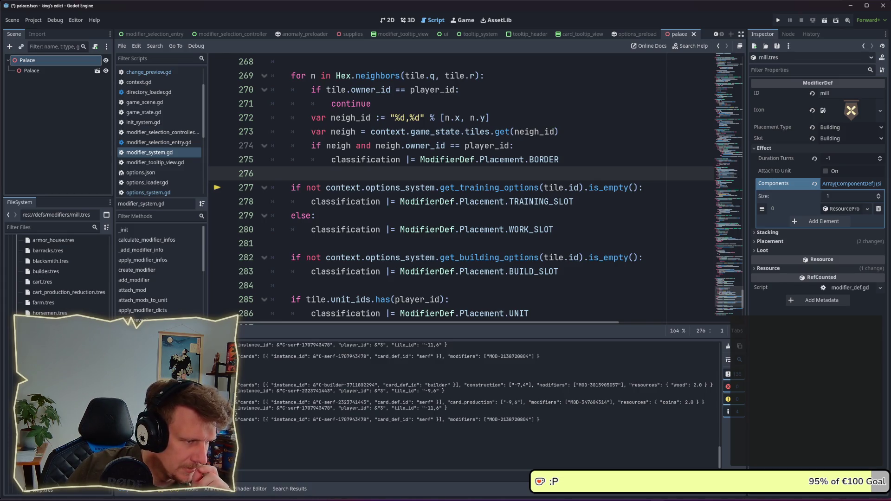
scroll(58, 279, down, 3)
- Remove TrainingSlot from the saw_mill, stable and village definitions and save
click(44, 321)
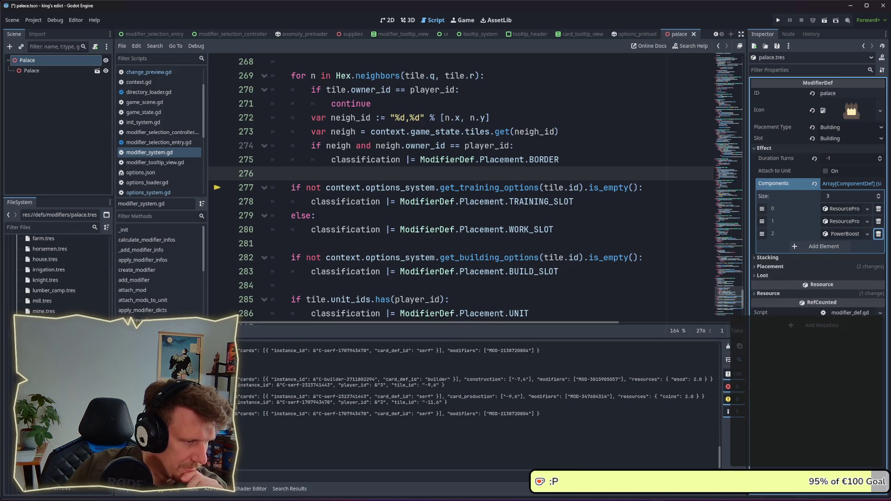
click(51, 342)
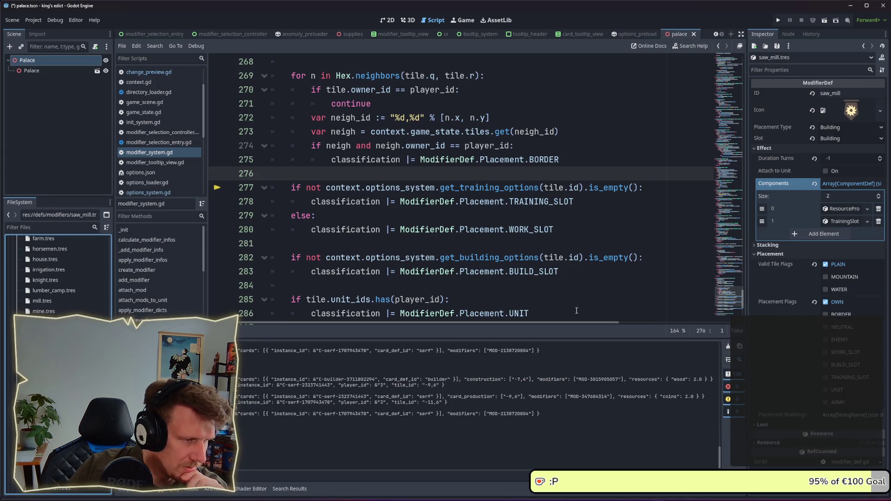
click(879, 222)
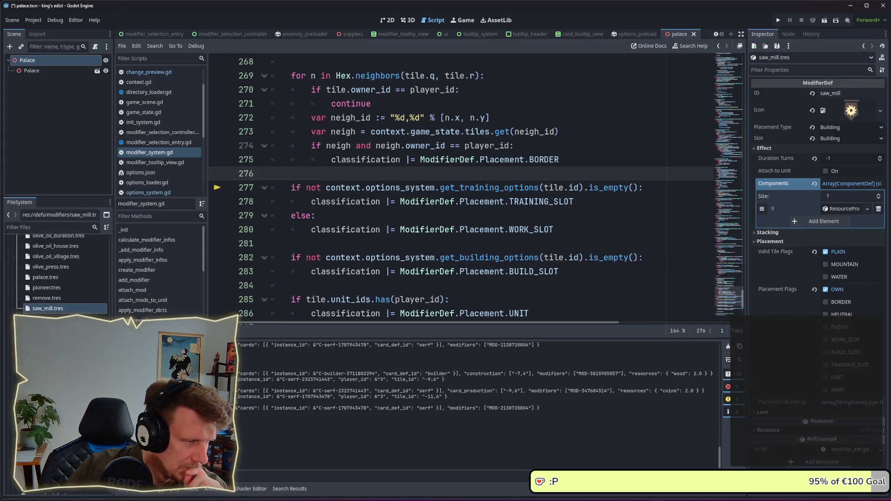
click(51, 319)
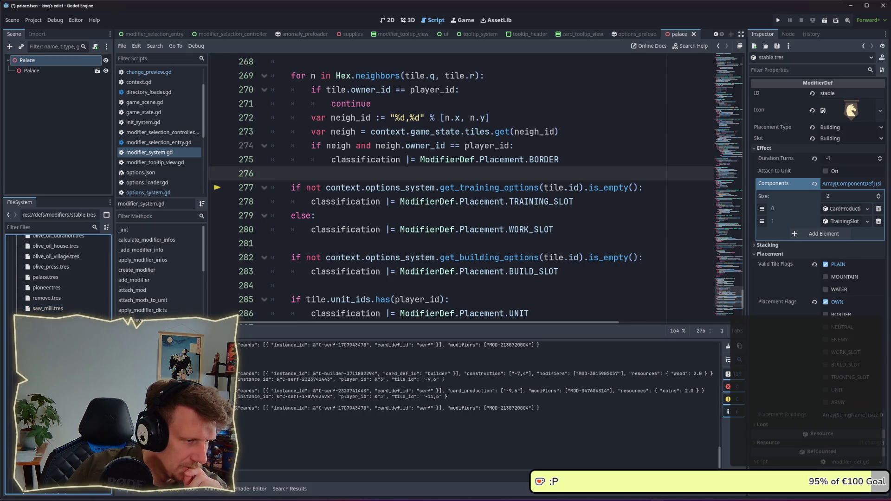
click(878, 222)
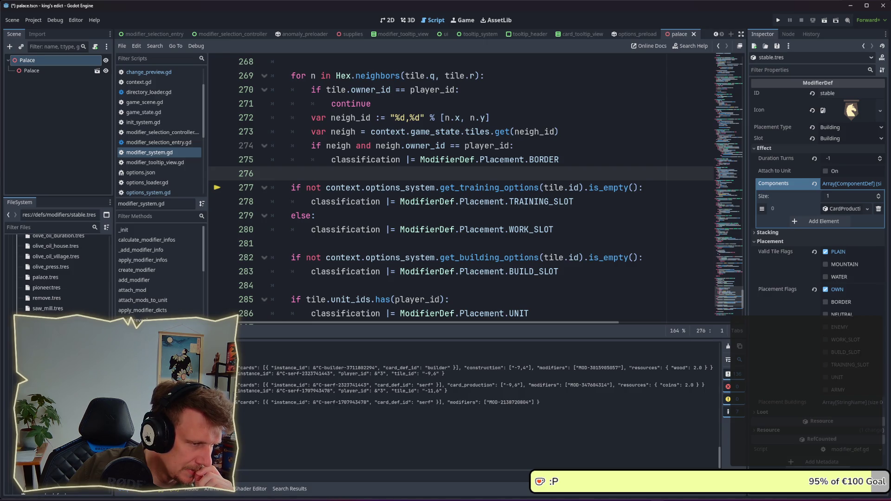
click(51, 329)
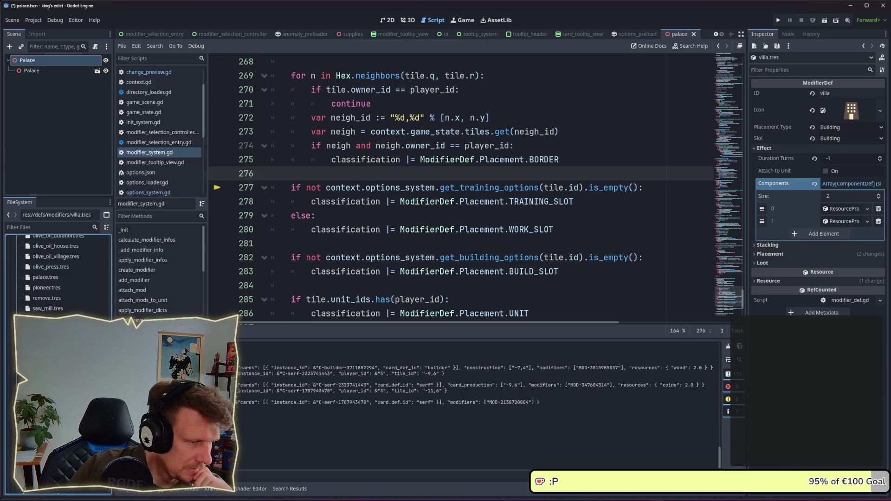
scroll(58, 274, down, 3)
click(51, 337)
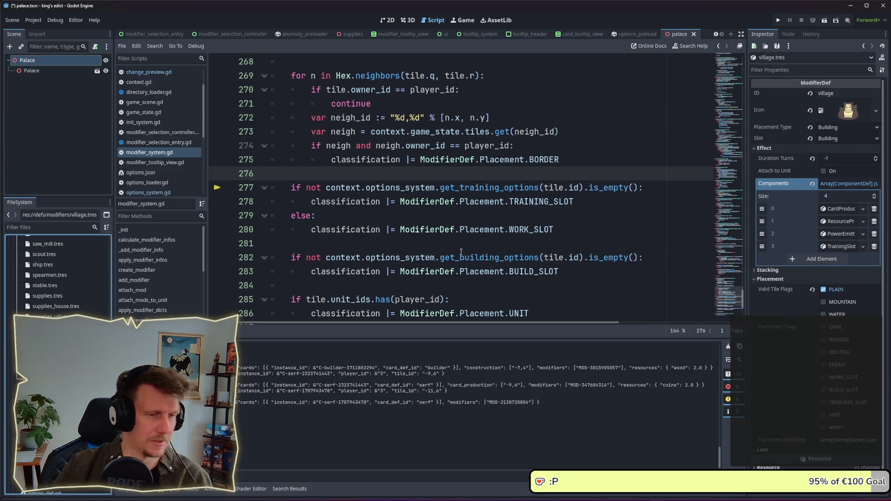
click(874, 246)
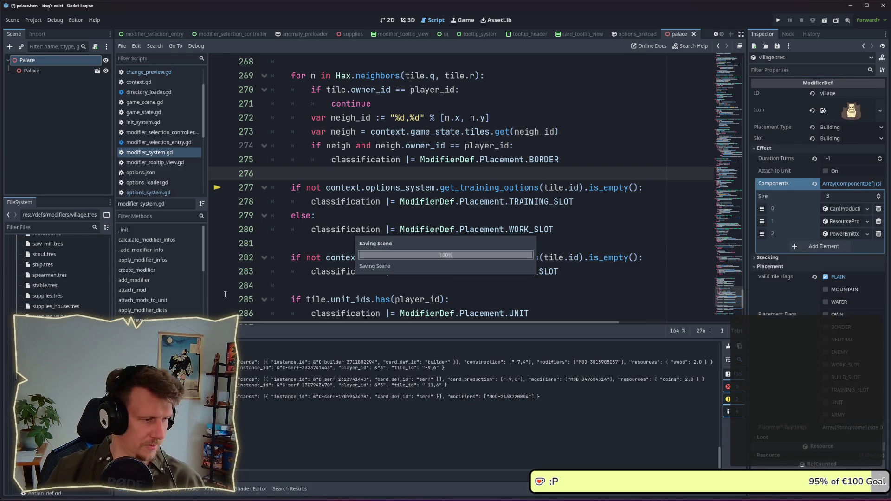
key(ctrl+s)
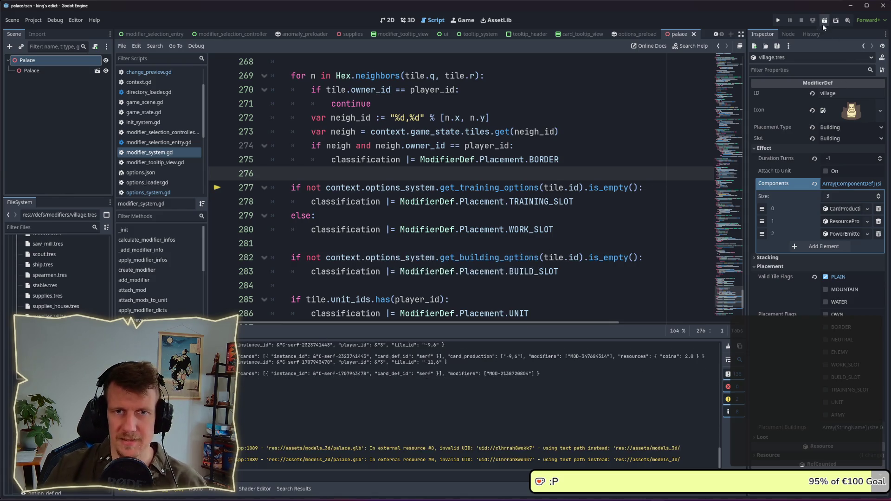
click(779, 20)
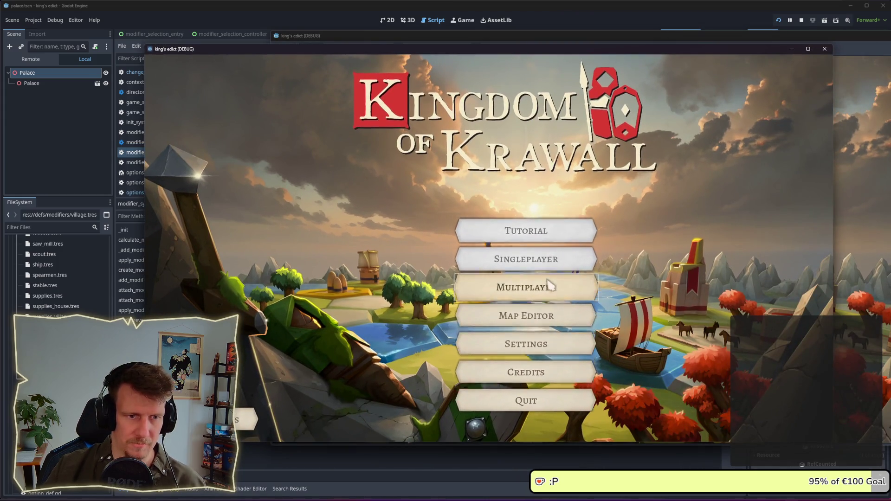
click(551, 288)
click(797, 412)
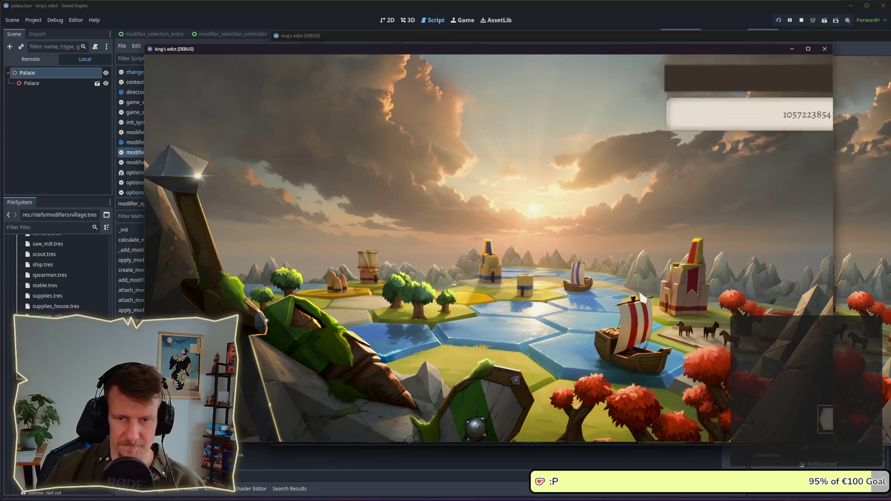
click(667, 316)
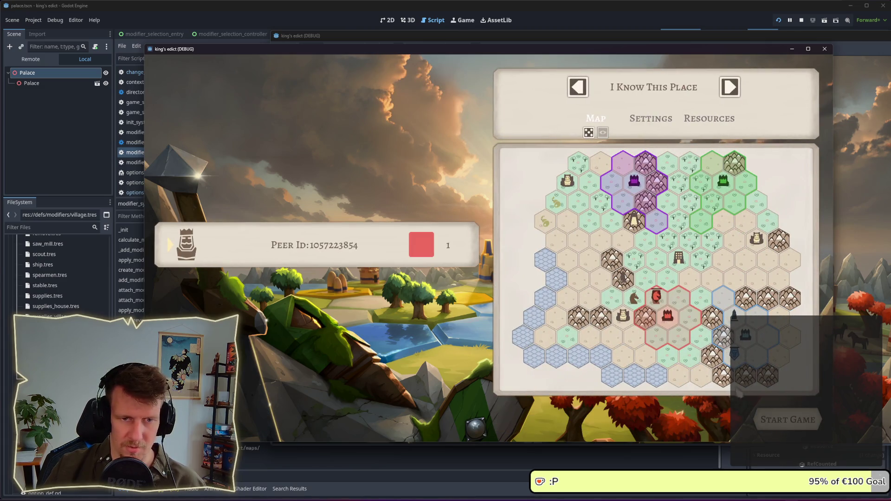
click(790, 429)
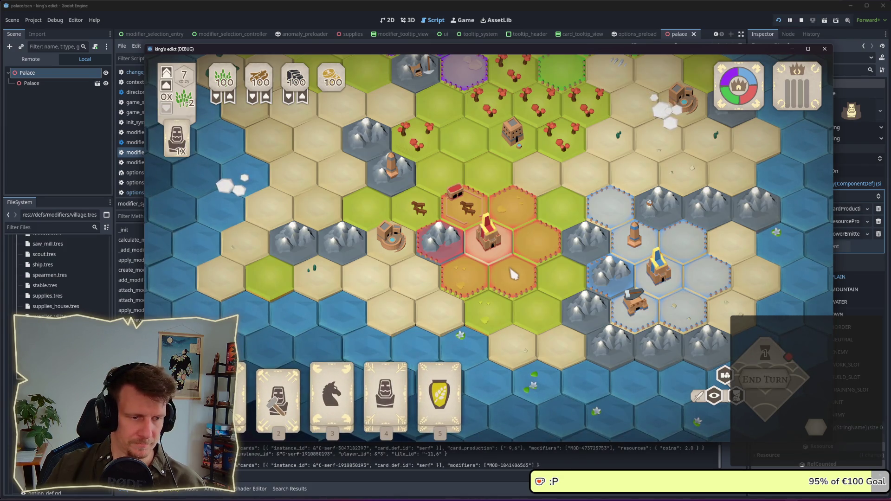
key(4)
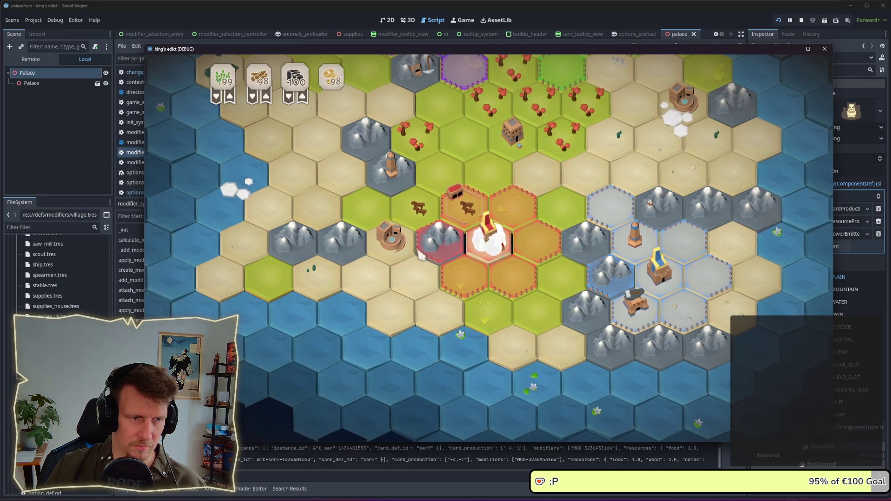
click(469, 218)
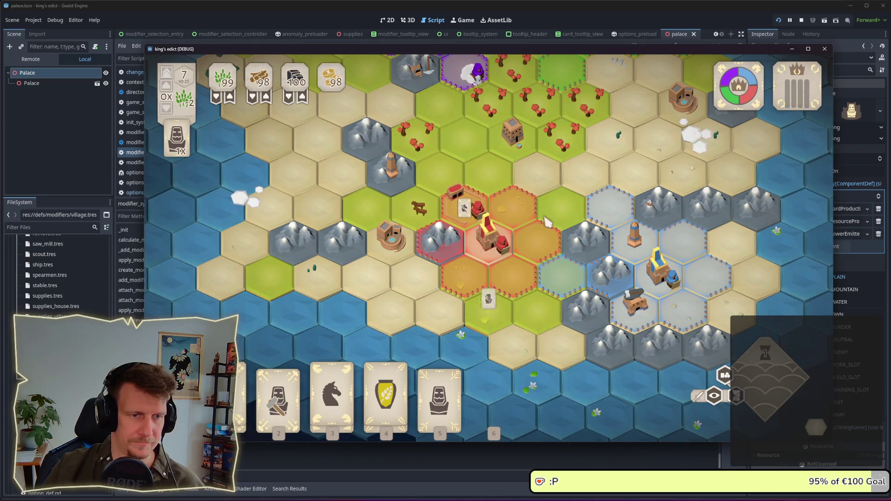
click(801, 21)
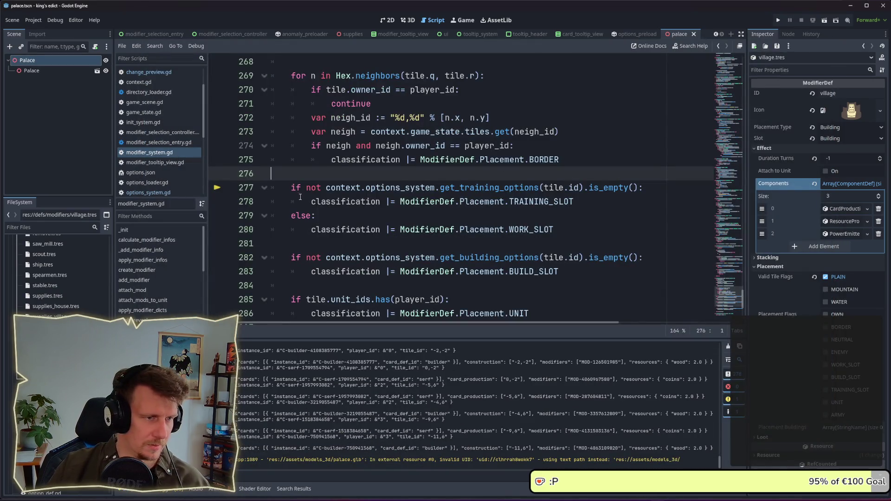
- Find training_slot.gd with the 'traini' filter and remove it from the project
click(45, 228)
text(traini)
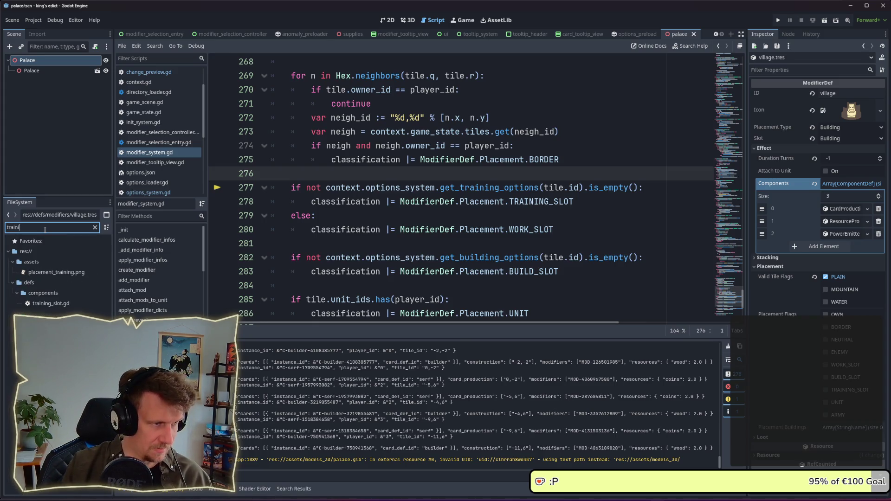
click(58, 303)
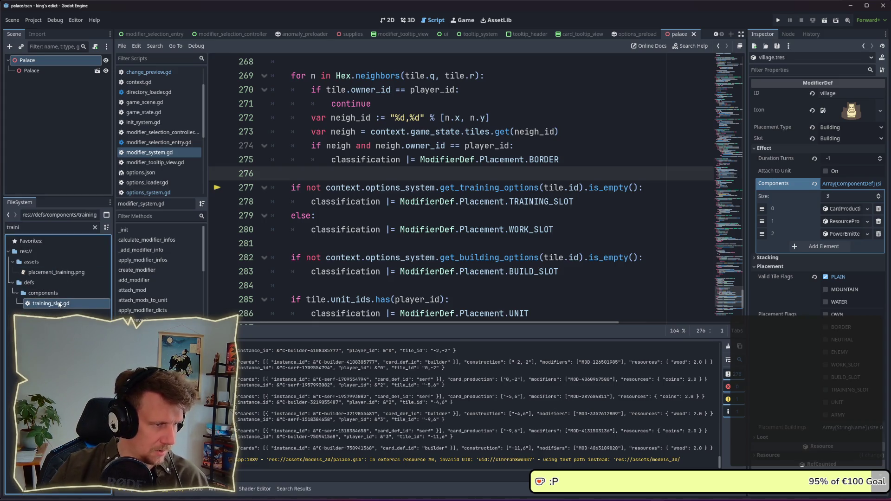
key(Delete)
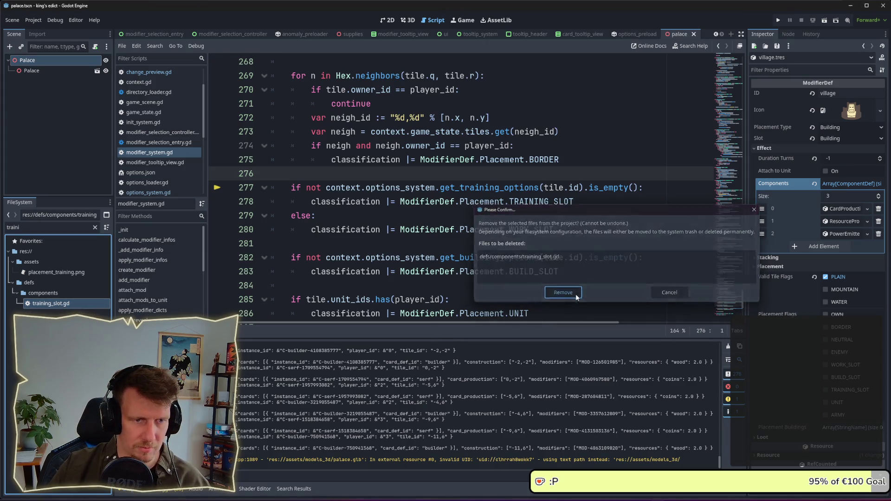
click(576, 293)
- Place the caret around lines 278–280, then start a git commit 'remove training slot' in Command Prompt
click(495, 230)
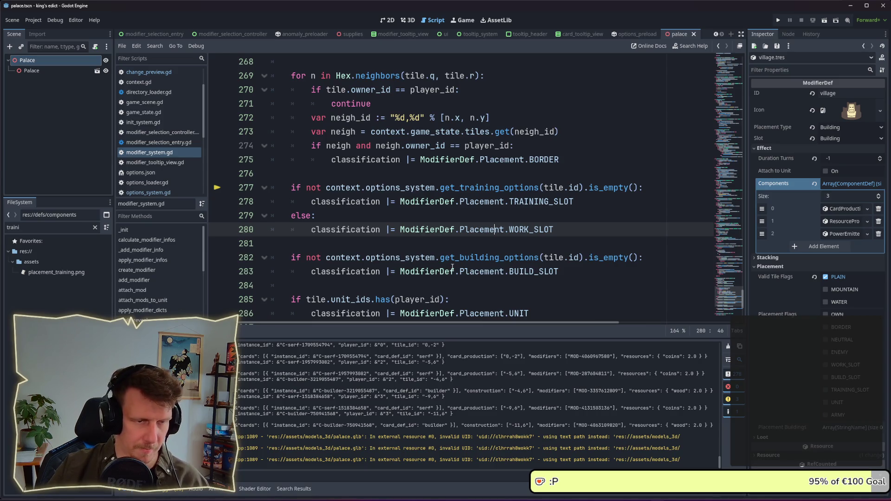
click(457, 203)
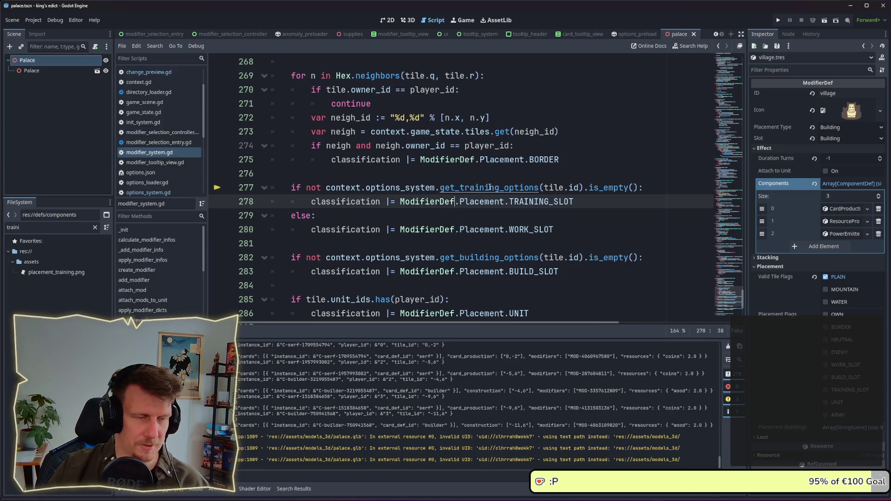
click(485, 216)
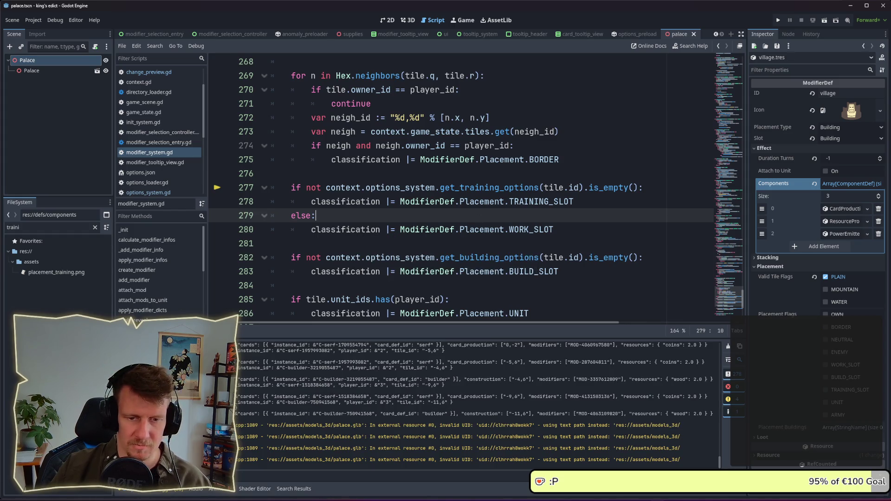
key(alt+Tab)
text(git add .)
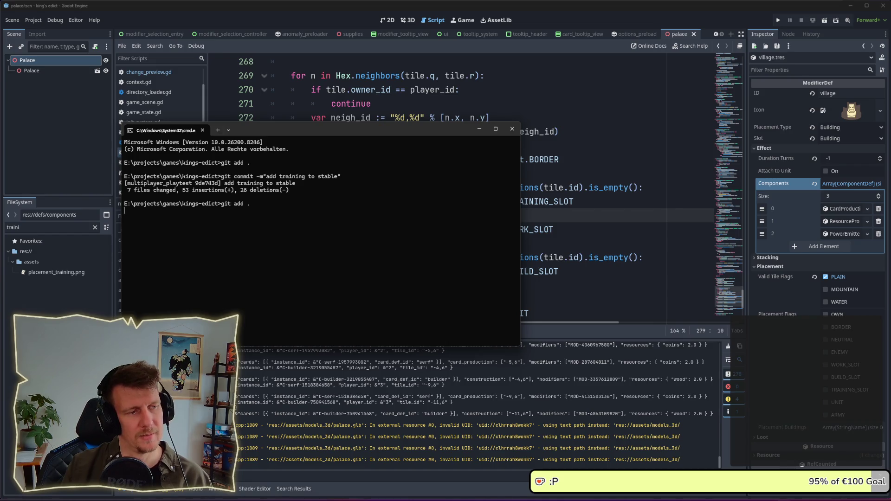
text(gitcommit )
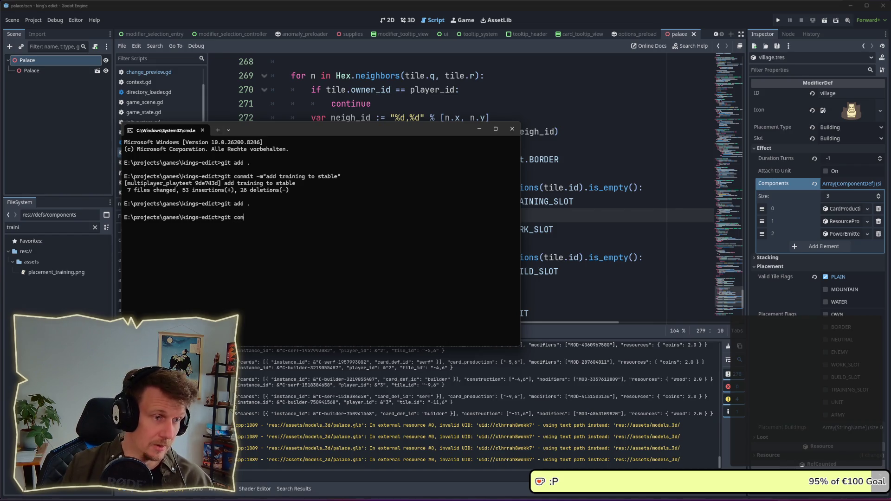
text(m")
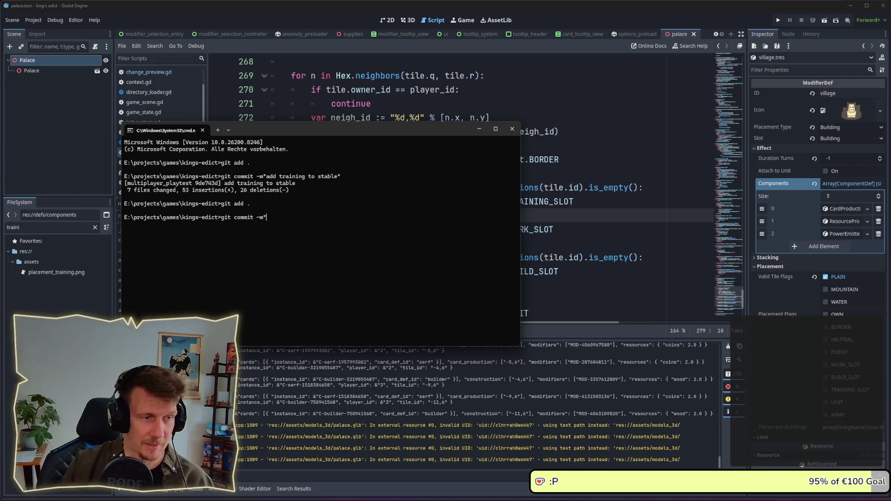
text(remove t)
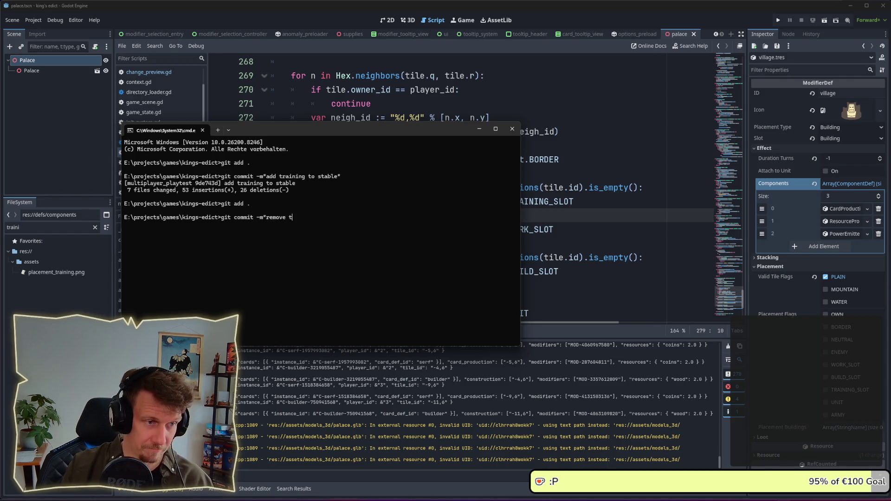
text(raining slot")
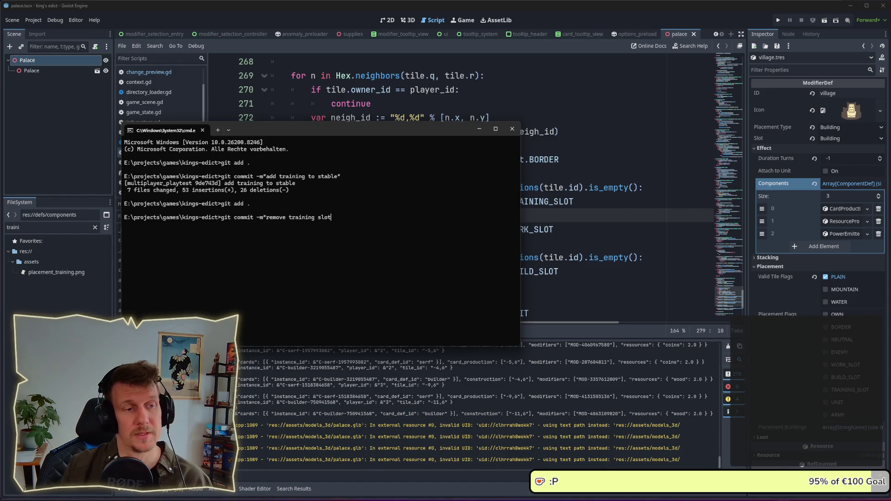
- Run the 'remove training slot' commit and return to the Godot script editor
key(Return)
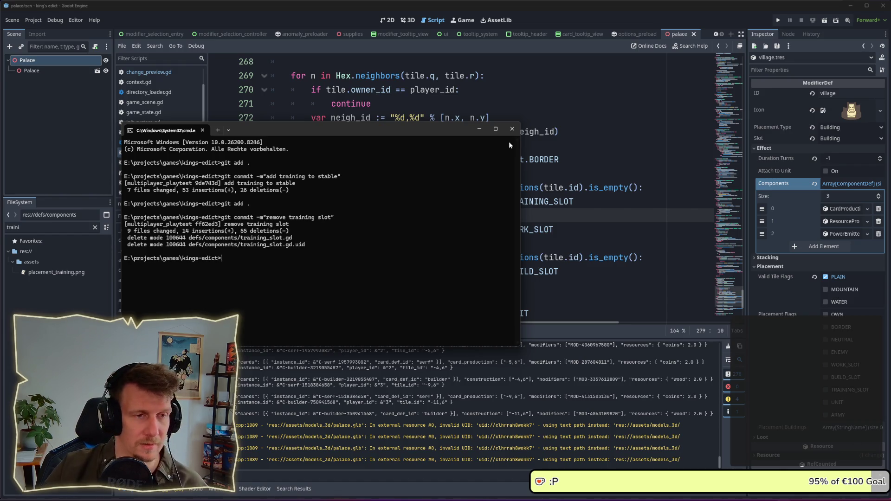
click(479, 131)
click(508, 230)
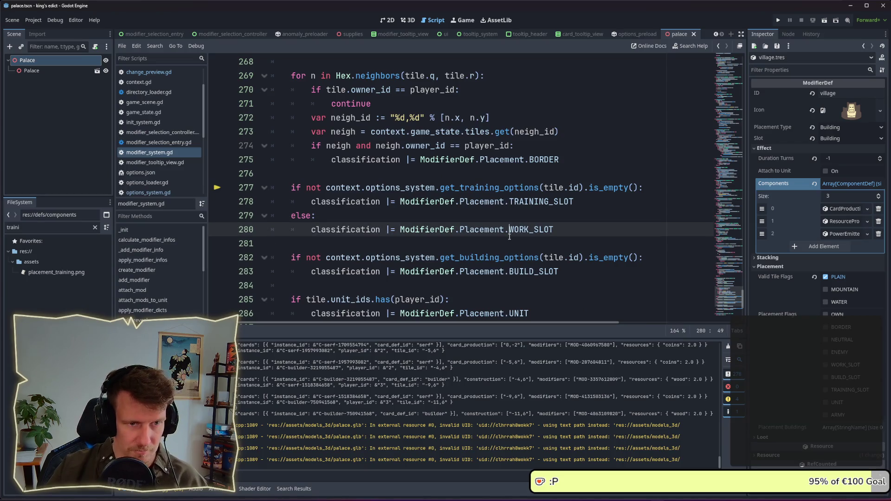
- Rename the tile_id parameter to building_id, use modifiers[building_id], delete the tile lookup and guard, and save
ctrl+click(496, 188)
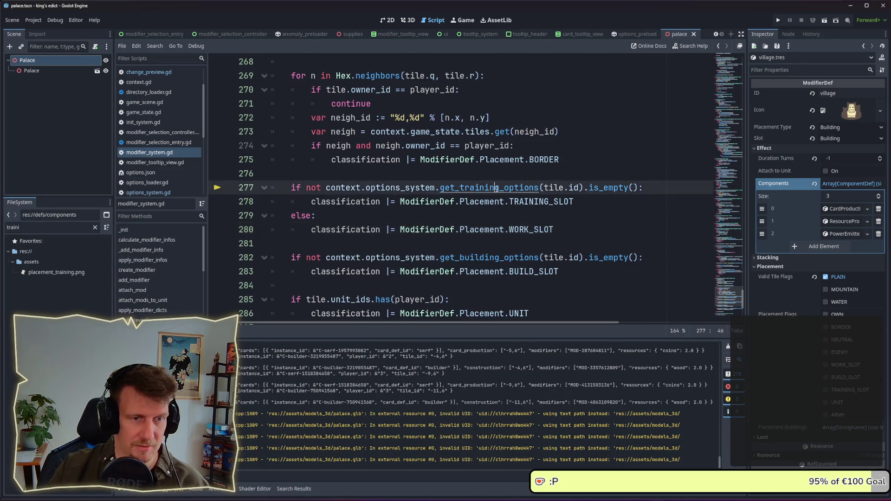
double_click(421, 188)
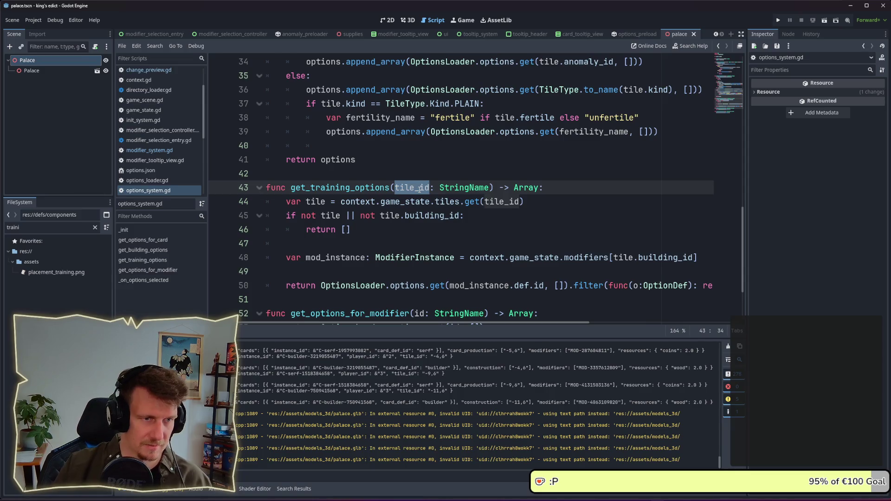
key(Left)
key(Delete)
key(Delete)
key(Delete)
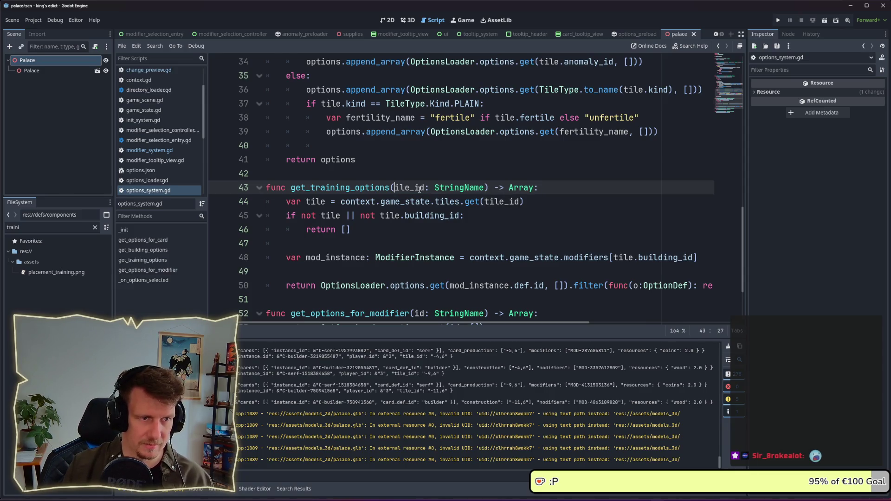
text(build)
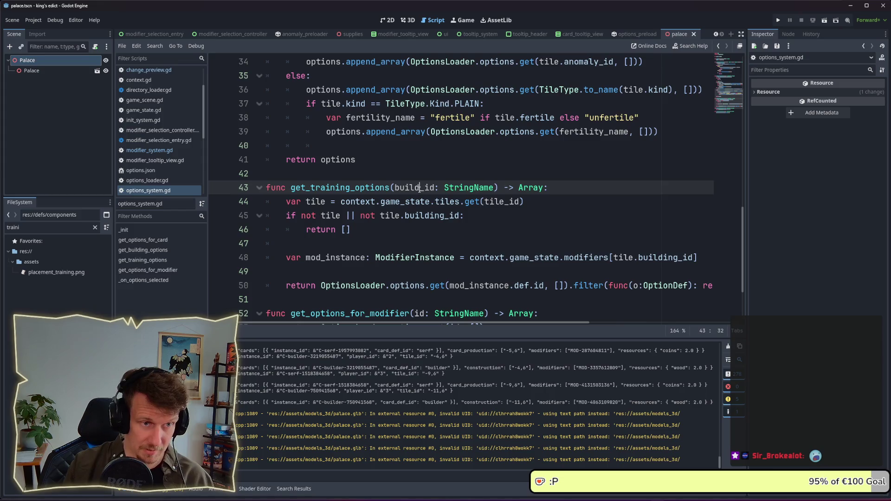
text(ing)
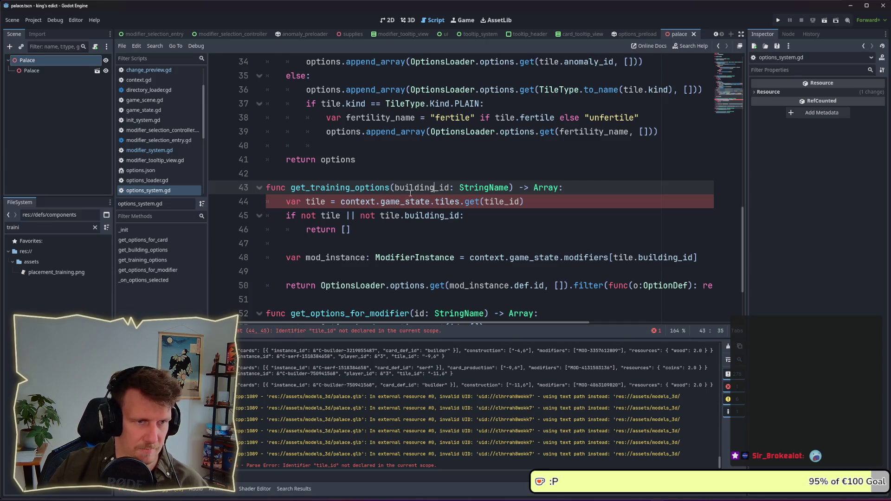
double_click(624, 257)
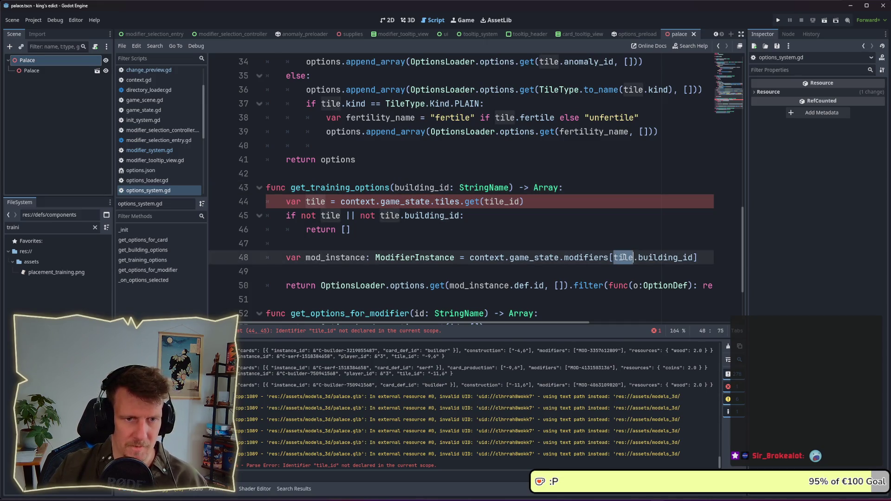
key(shift+Right)
key(Delete)
mouse_move(286, 243)
mouse_down()
mouse_move(287, 230)
mouse_move(238, 202)
mouse_up()
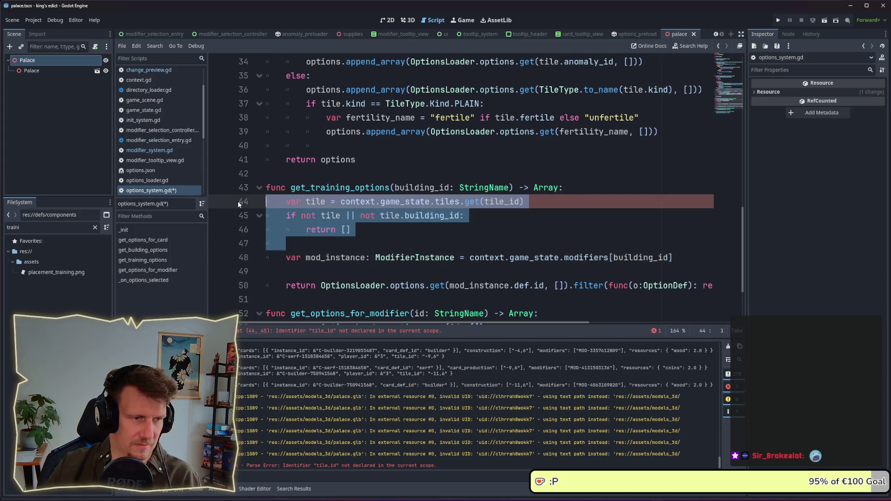
key(Delete)
key(Delete)
key(ctrl+s)
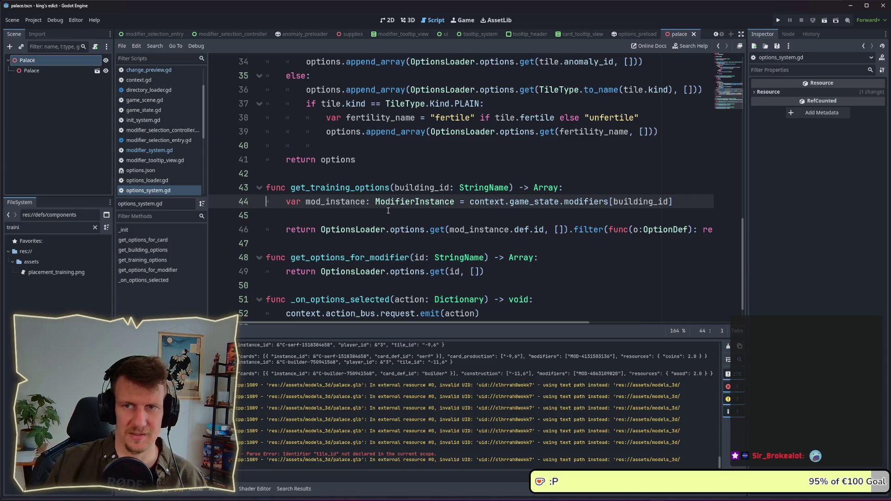
- Search all project files for get_training_options
scroll(388, 211, down, 1)
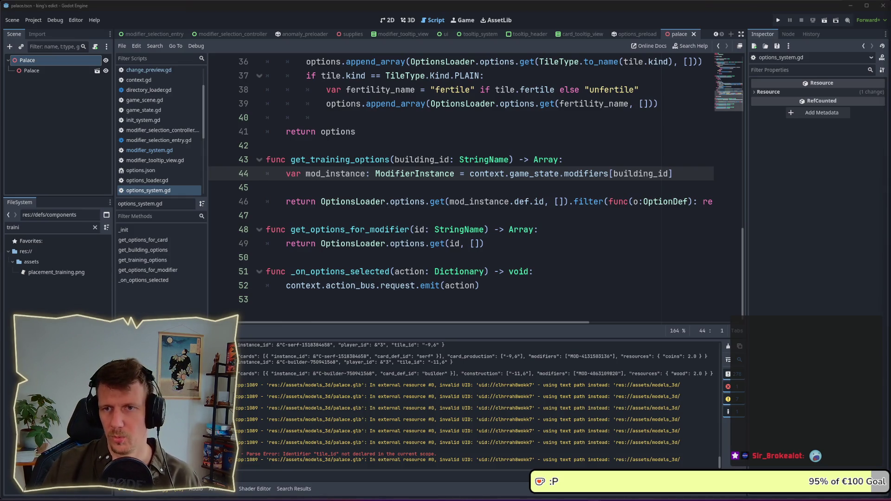
click(456, 213)
scroll(457, 211, up, 1)
scroll(456, 211, up, 4)
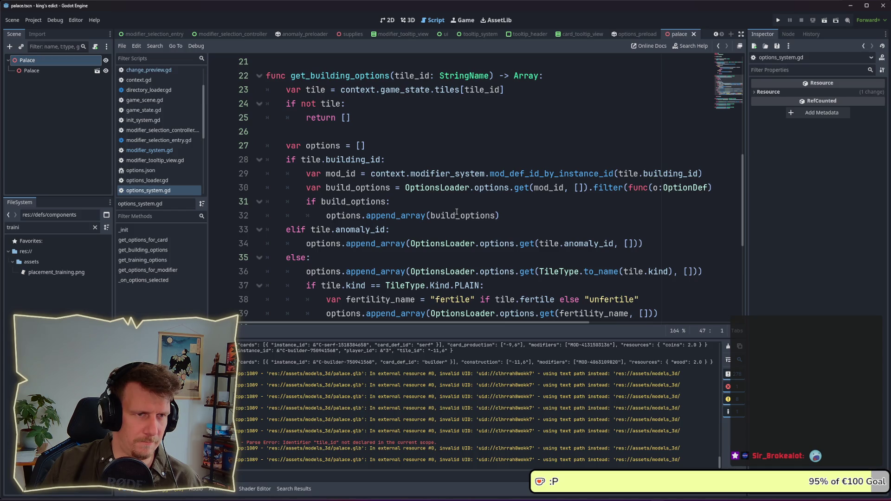
scroll(456, 213, down, 4)
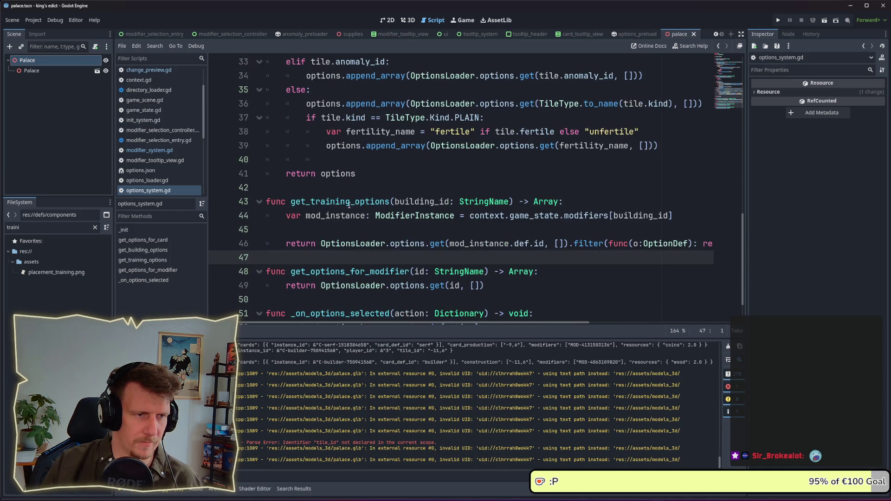
double_click(349, 202)
key(ctrl+shift+f)
key(Return)
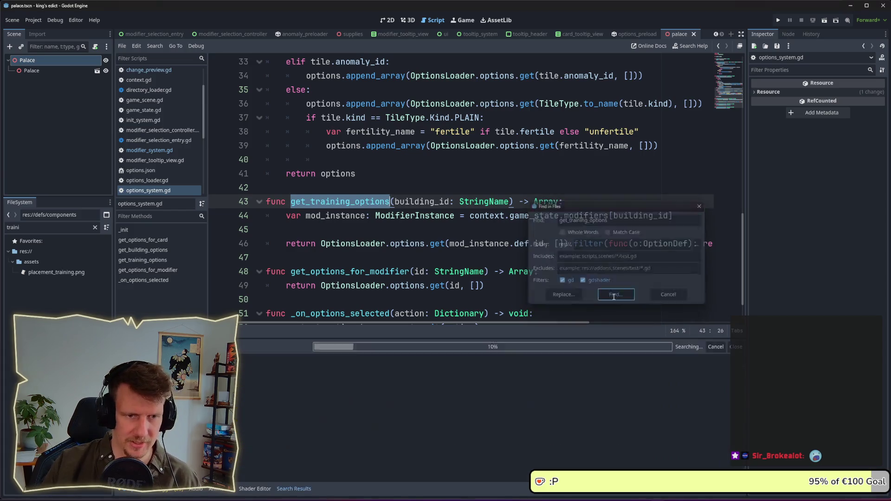
- Replace the get_training_options argument on change_preview.gd line 174 with tile.building_id
click(310, 376)
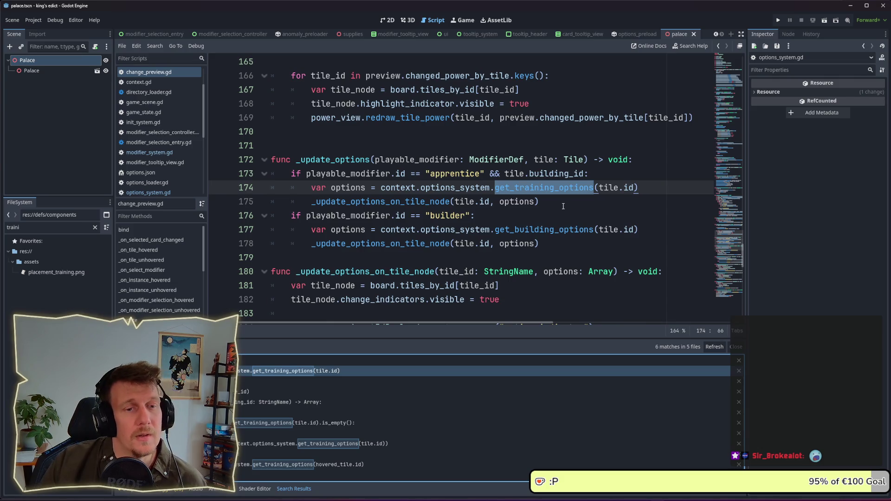
drag(506, 174, 585, 174)
key(ctrl+c)
key(Right)
mouse_move(505, 173)
mouse_down()
mouse_move(585, 175)
mouse_move(634, 187)
mouse_up()
key(ctrl+v)
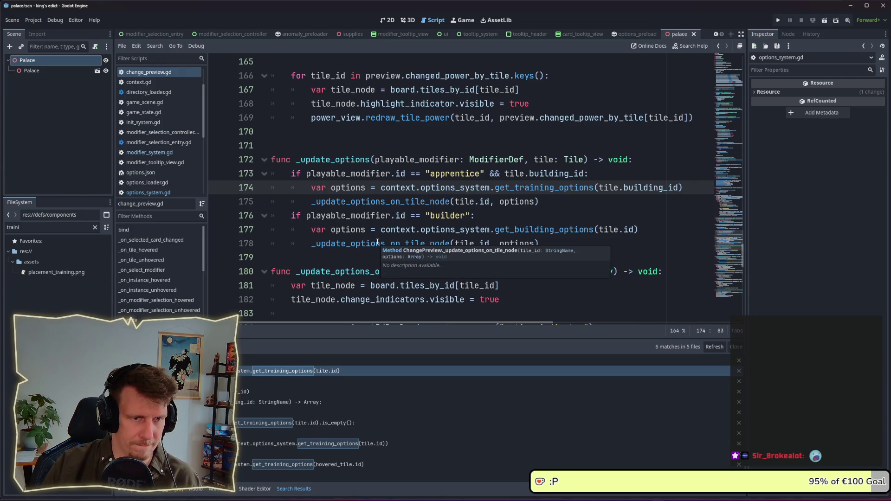
click(292, 402)
click(269, 392)
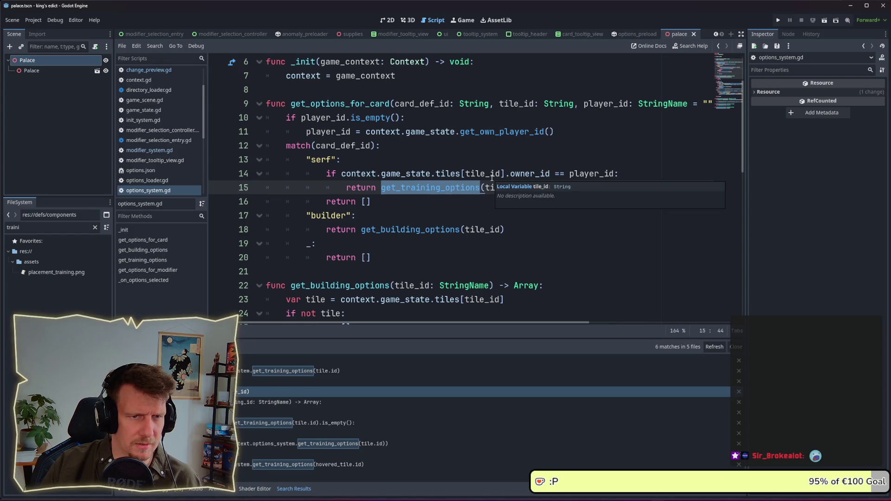
- Declare 'var tile = context.game_state.tiles[tile_id]' on a new line 12 of get_options_for_card
click(559, 131)
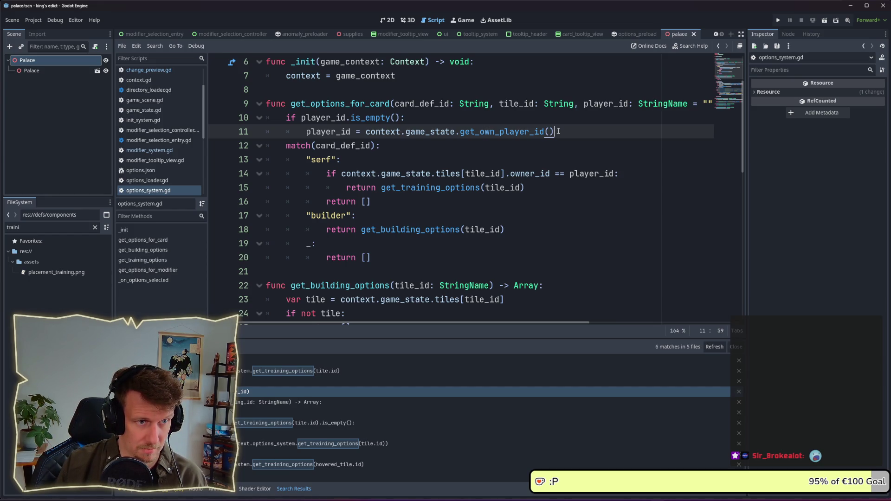
key(Return)
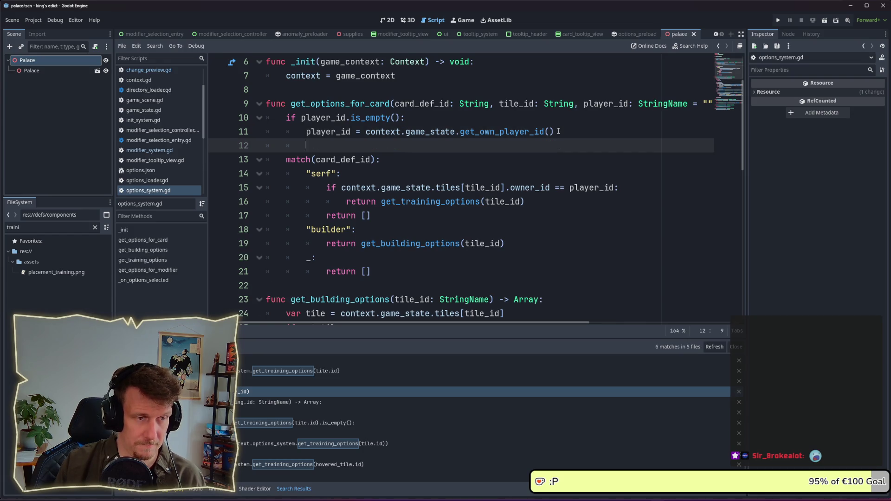
key(BackSpace)
key(Return)
key(Up)
text(var tie)
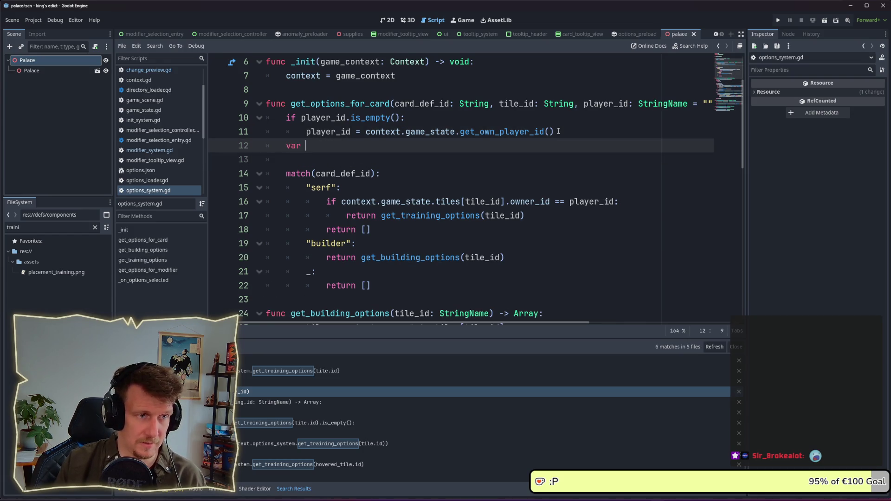
key(BackSpace)
key(BackSpace)
key(BackSpace)
text(le )
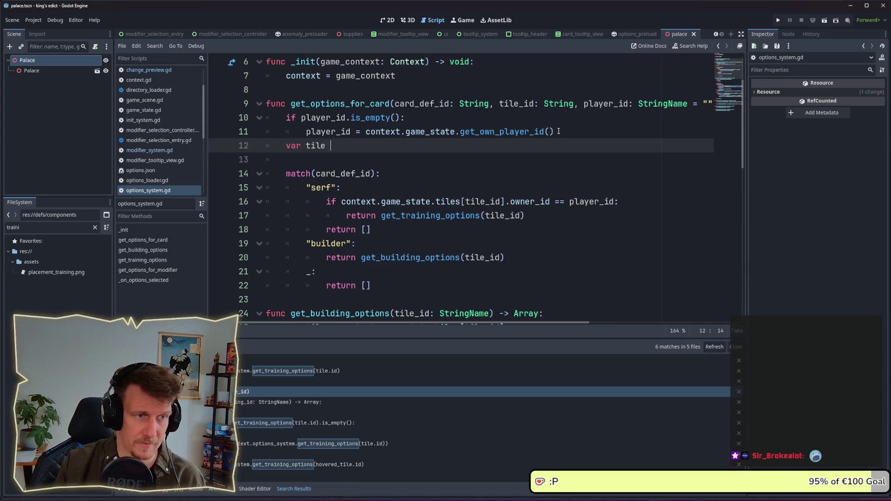
text(=)
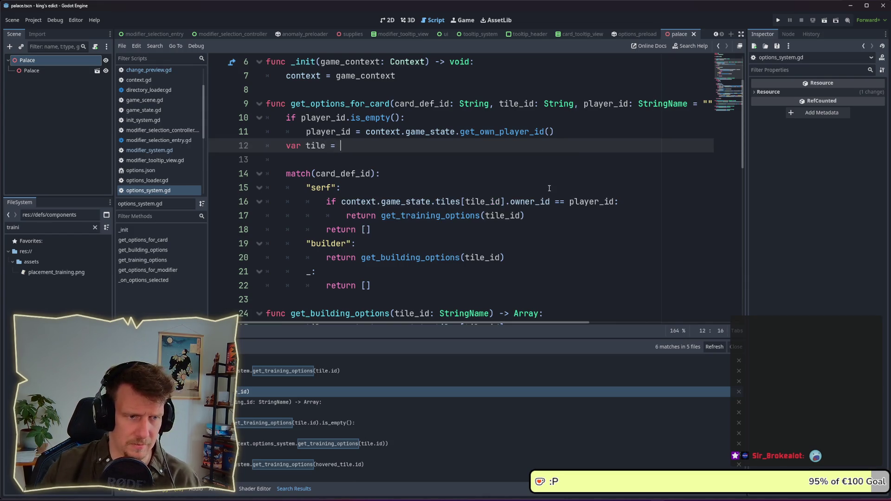
drag(342, 201, 506, 200)
key(ctrl+c)
click(394, 148)
key(ctrl+v)
click(480, 160)
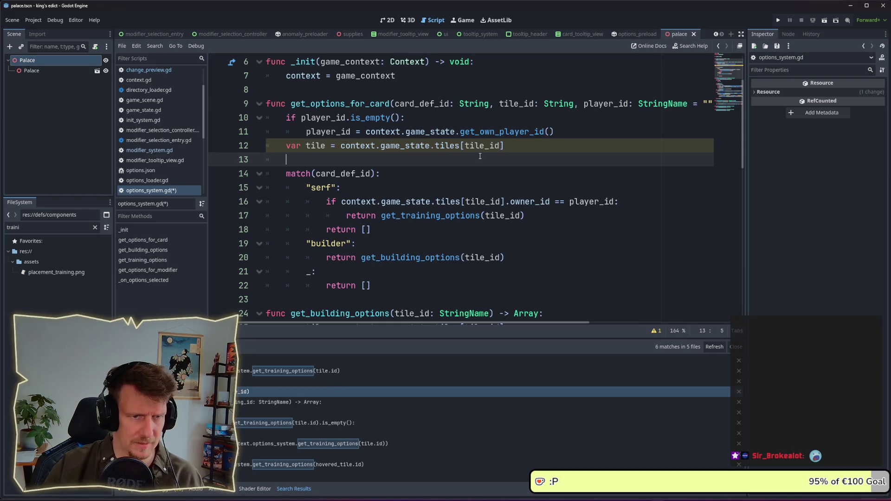
- Use tile.owner_id in the owner check, pass tile.building_id to get_training_options, add 'return []', and save
drag(343, 201, 505, 205)
text(tile)
key(Escape)
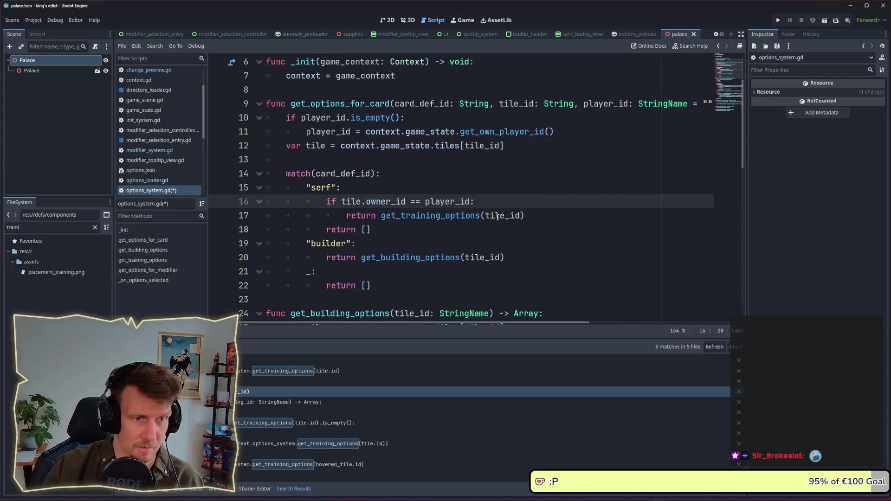
double_click(498, 216)
text(tile.)
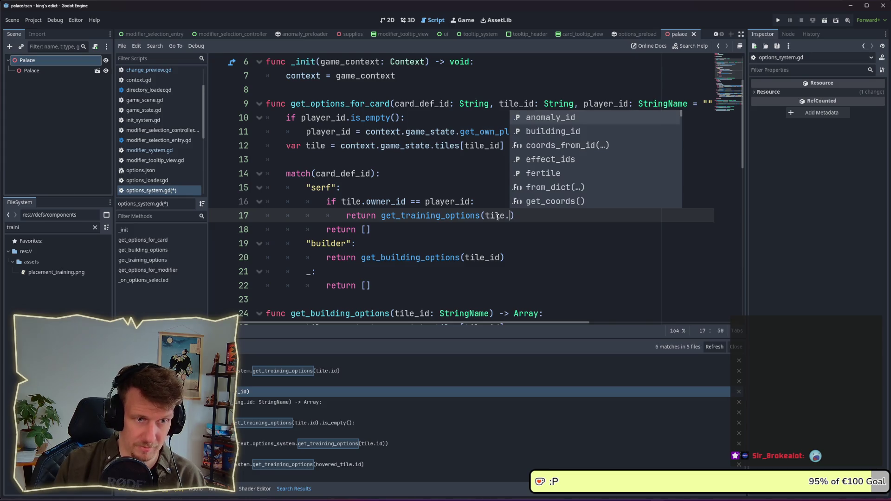
text(b)
key(Return)
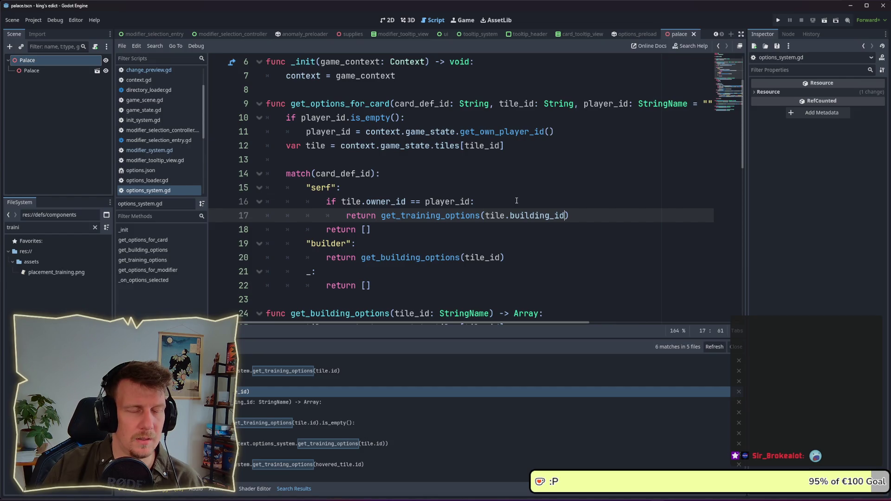
mouse_move(460, 103)
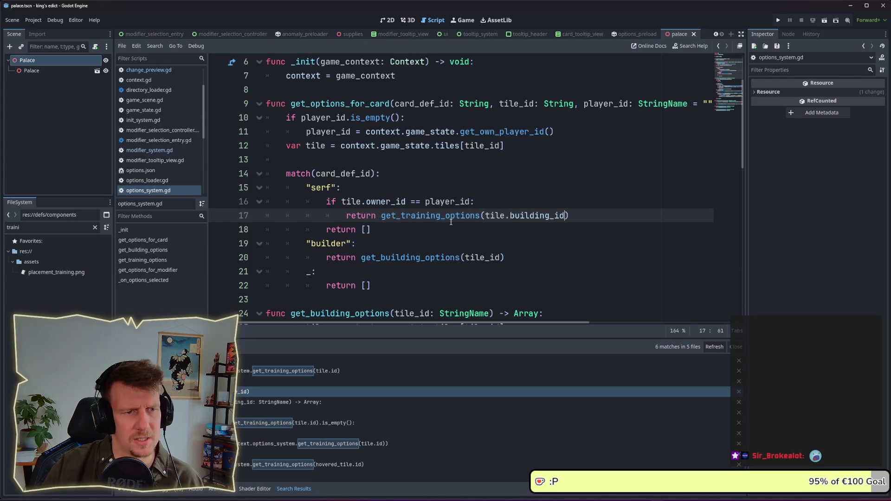
mouse_move(414, 322)
mouse_down()
mouse_move(516, 324)
mouse_move(380, 322)
mouse_up()
click(482, 235)
text(return [])
key(ctrl+s)
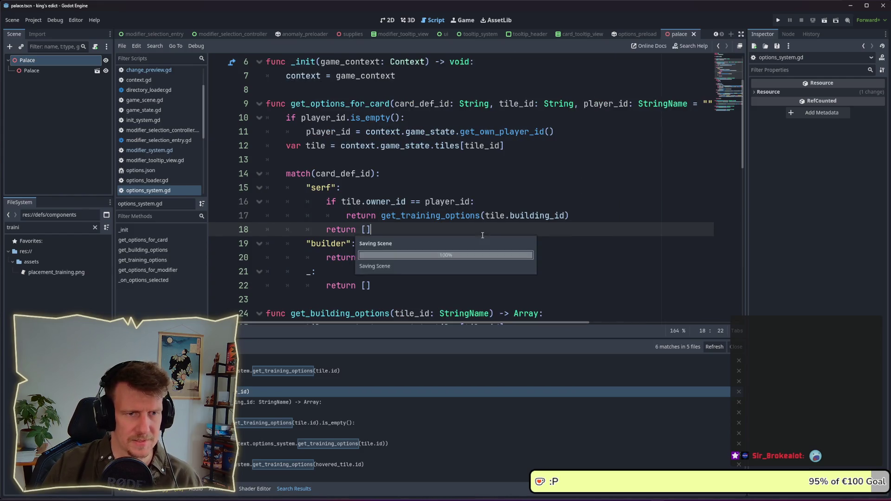
ctrl+click(450, 219)
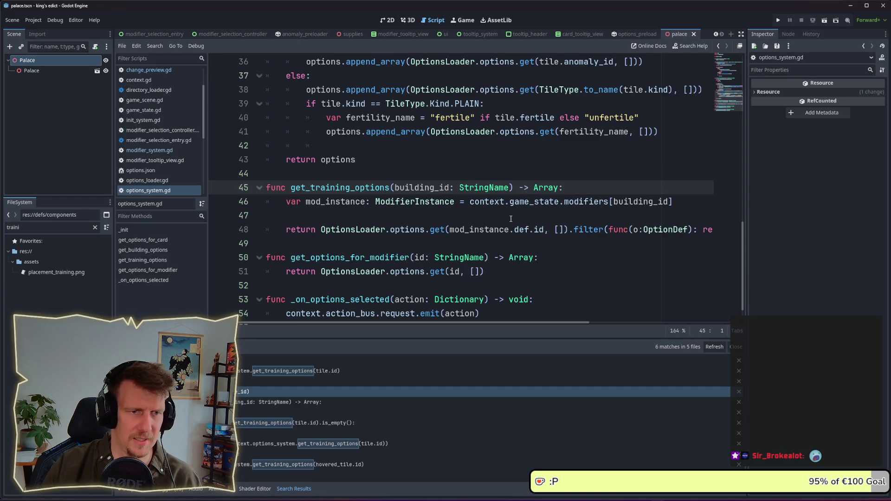
drag(450, 230, 544, 231)
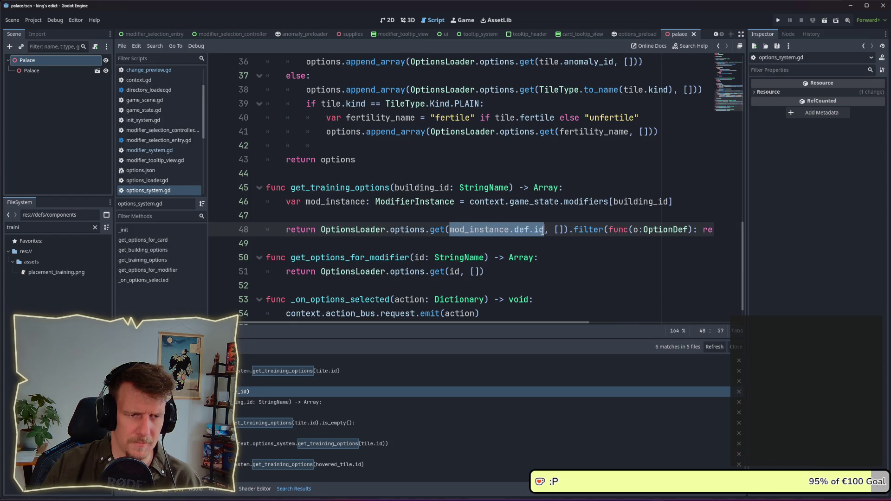
click(555, 229)
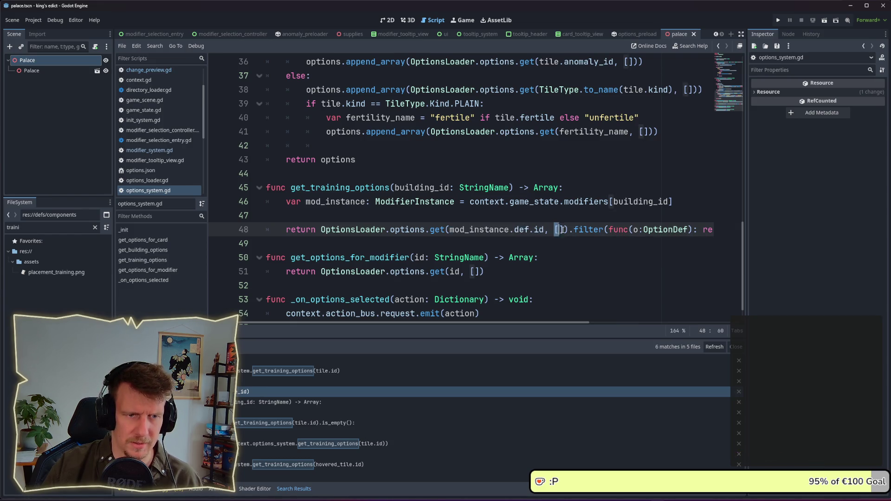
click(563, 219)
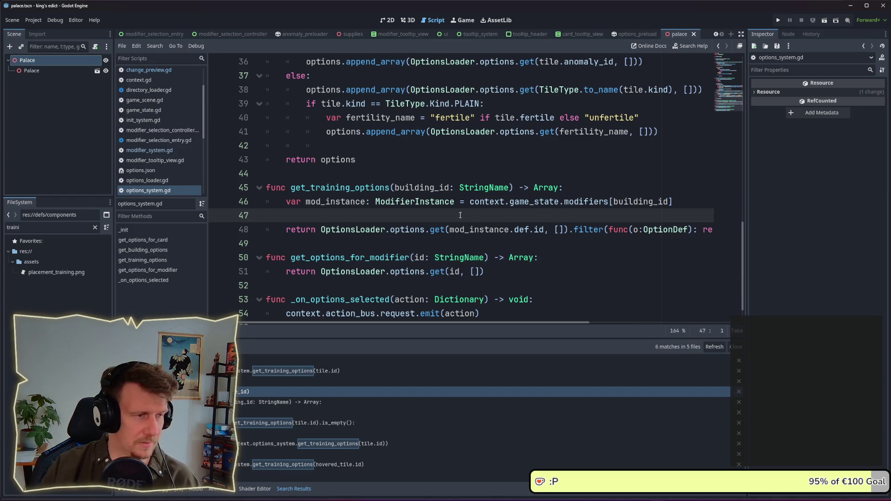
click(260, 402)
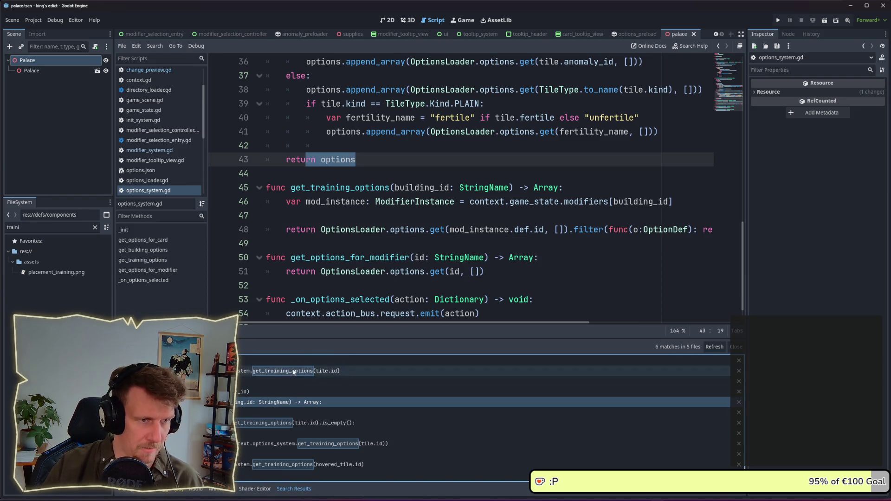
click(260, 391)
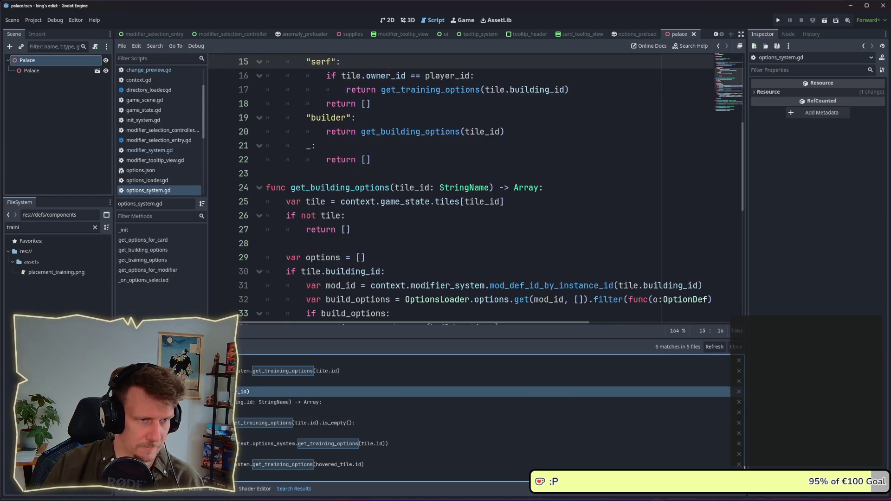
click(260, 402)
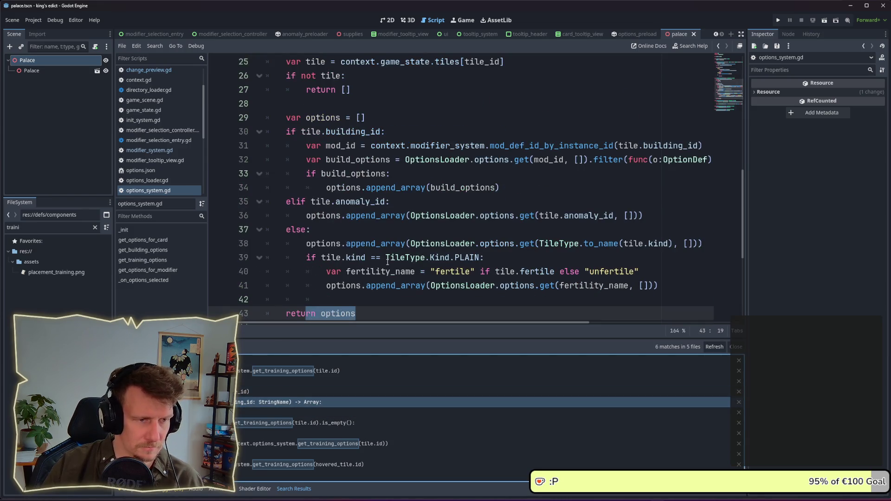
scroll(435, 253, down, 2)
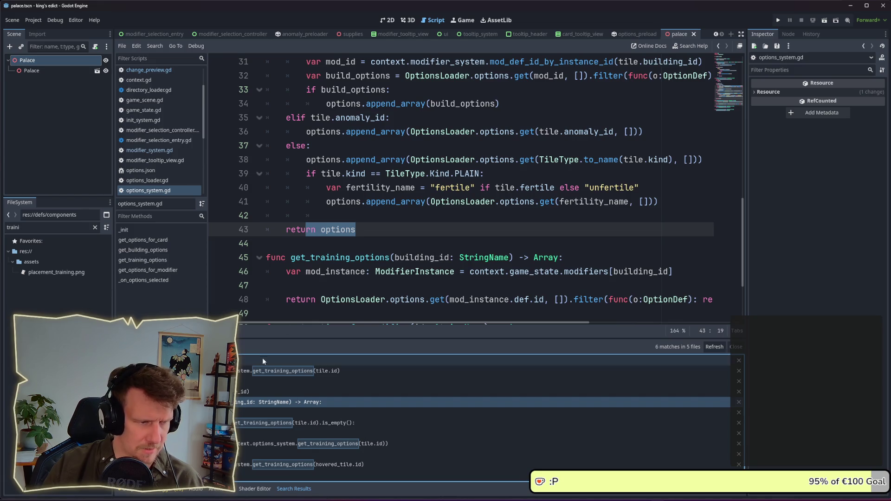
- Change the get_training_options argument in modifier_system.gd line 277 to tile.building_id
click(249, 424)
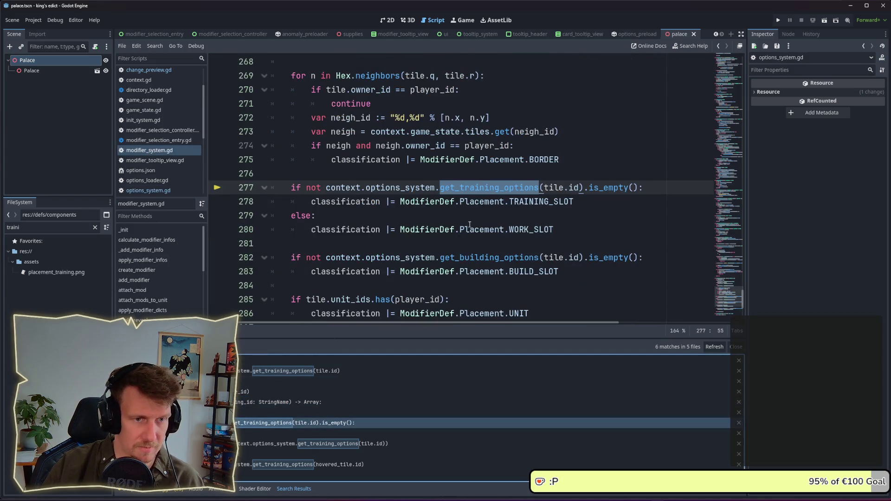
click(548, 188)
drag(546, 188, 568, 187)
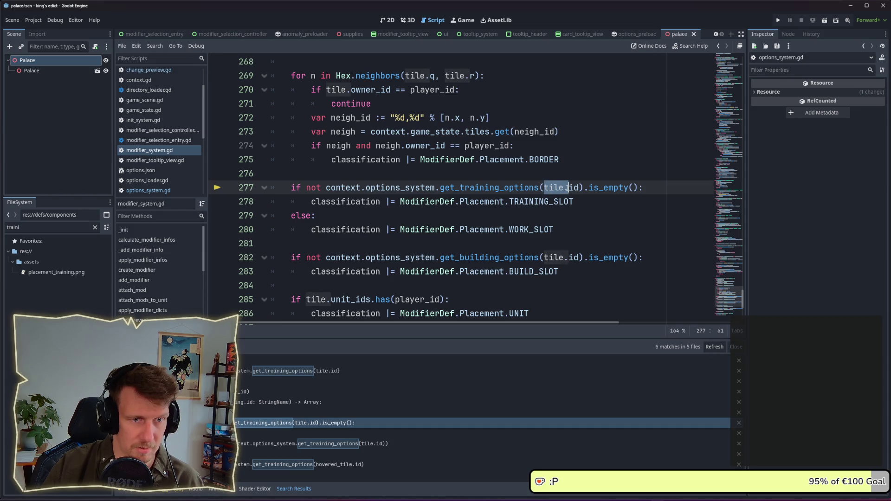
double_click(574, 188)
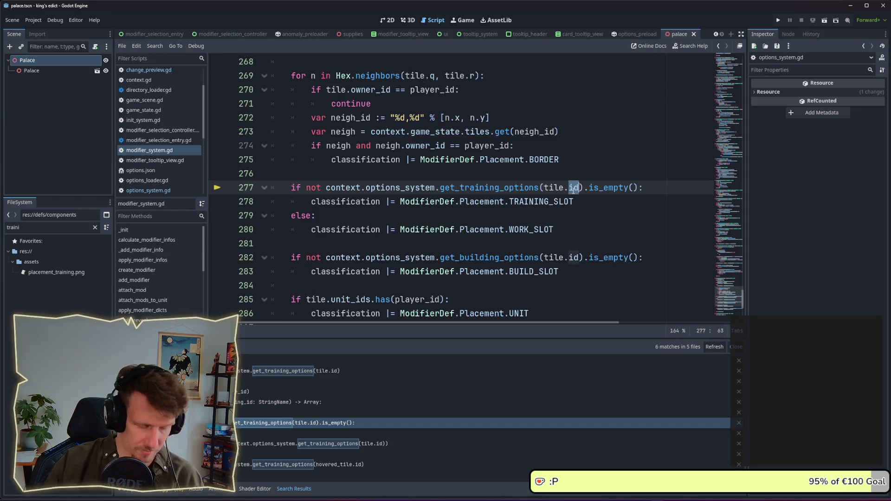
text(building)
key(ctrl+s)
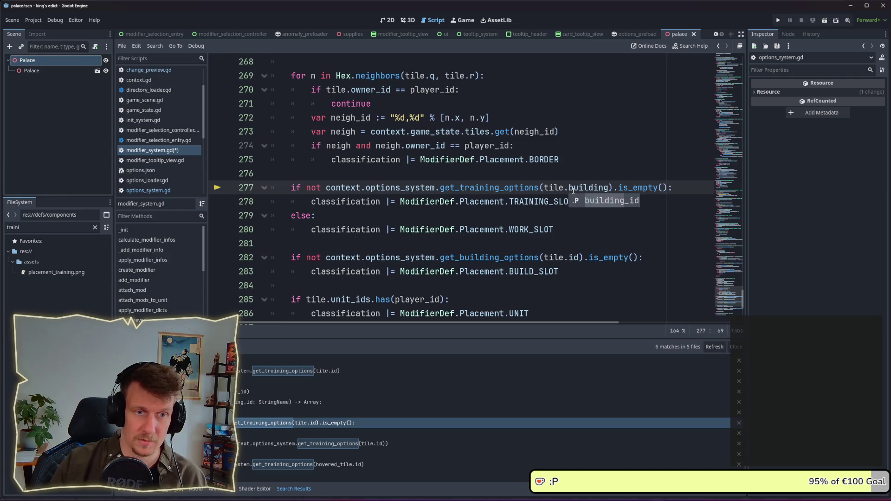
key(Return)
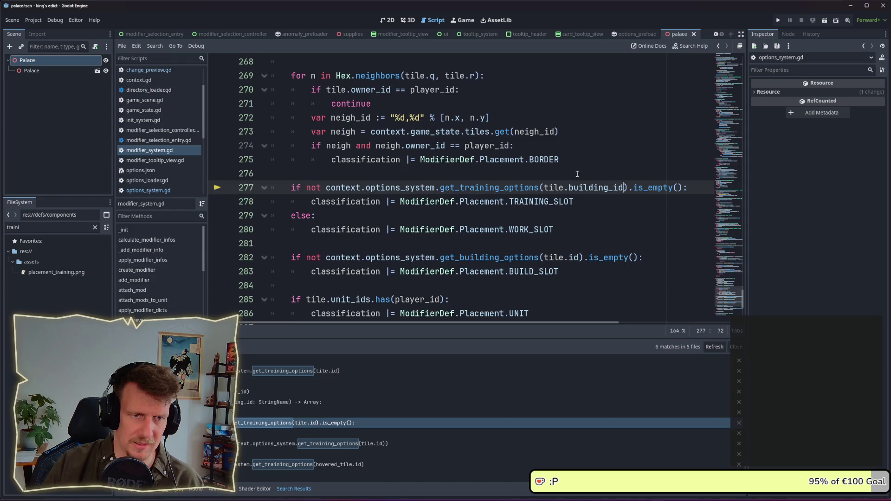
- Change the get_training_options argument in tile_option_banners.gd line 75 to tile.building_id
click(316, 443)
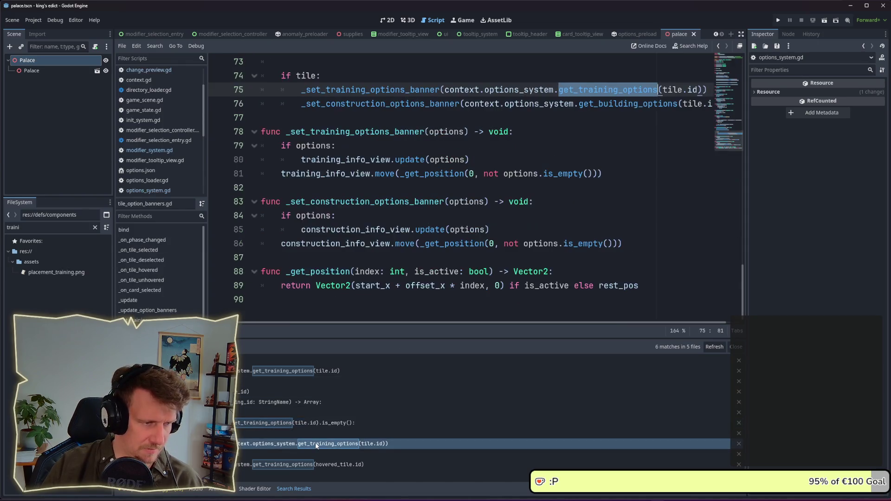
scroll(534, 218, up, 1)
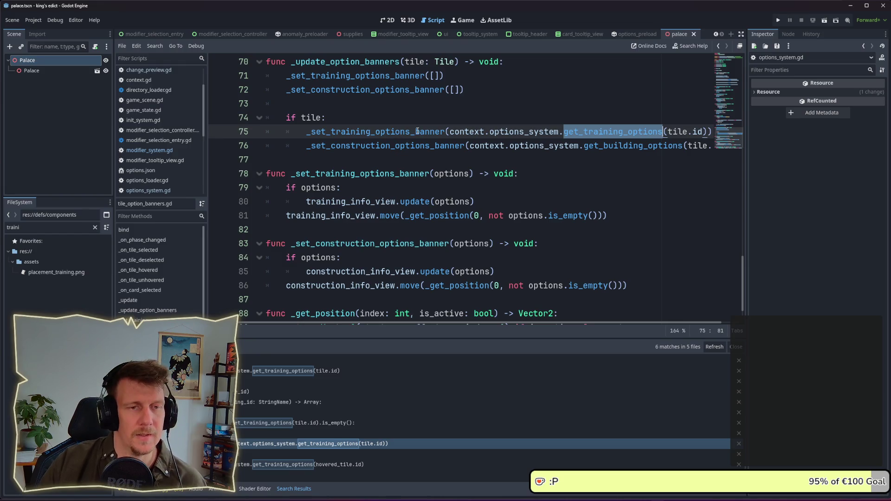
scroll(530, 133, up, 2)
double_click(697, 215)
text(building_)
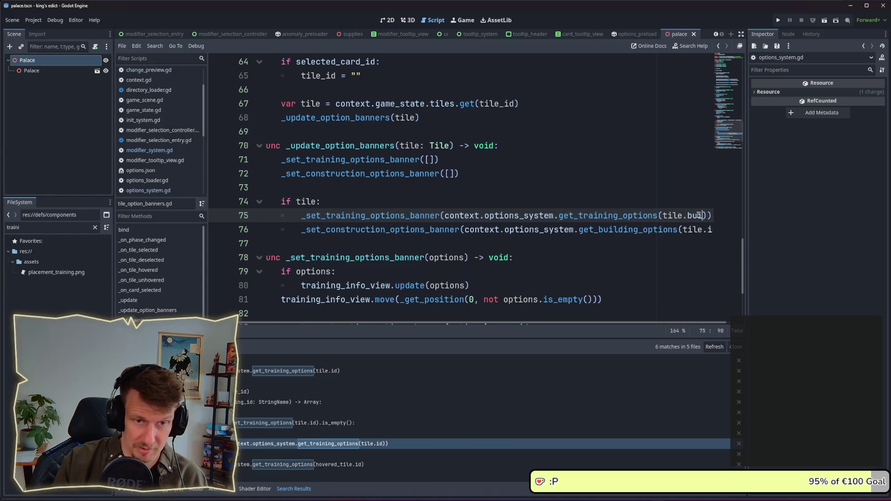
text(id)
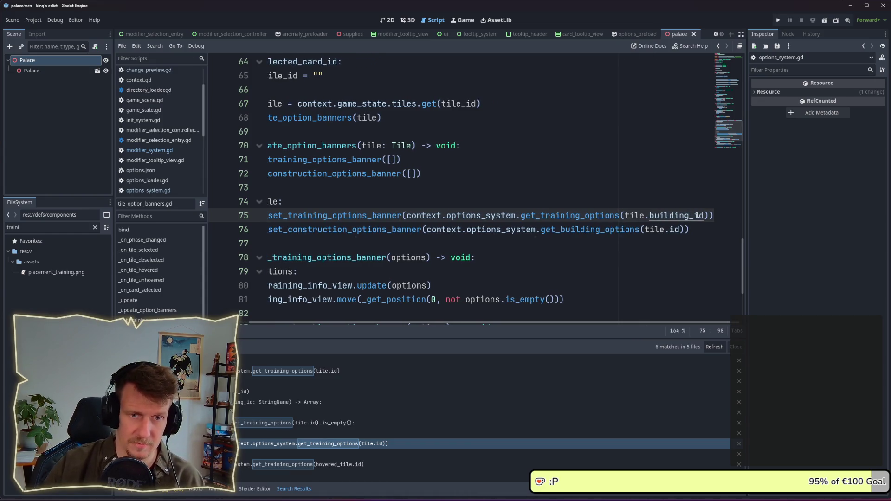
click(297, 465)
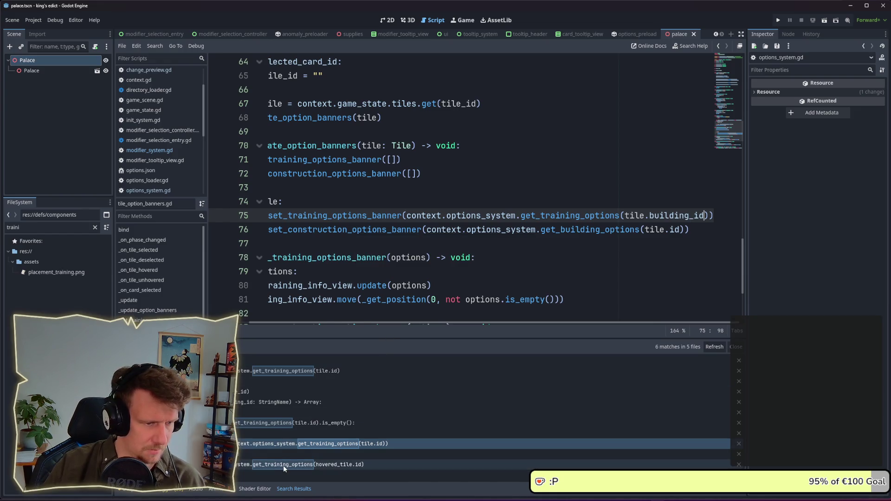
scroll(506, 147, up, 3)
- Pass hovered_tile.building_id to get_training_options on option_selection_controller.gd line 71
scroll(506, 146, up, 1)
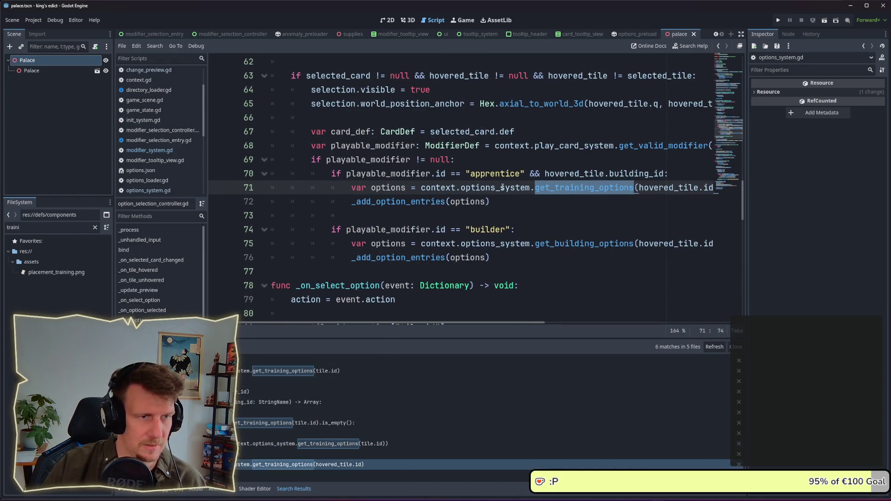
scroll(502, 187, up, 1)
mouse_move(430, 324)
mouse_down()
mouse_move(469, 323)
mouse_move(453, 323)
mouse_up()
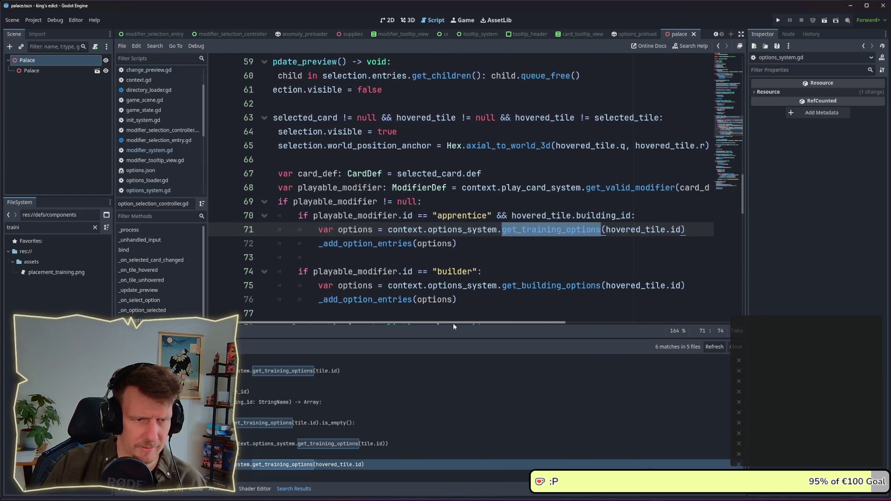
mouse_move(512, 216)
mouse_down()
mouse_move(633, 215)
mouse_move(642, 230)
mouse_move(681, 229)
mouse_up()
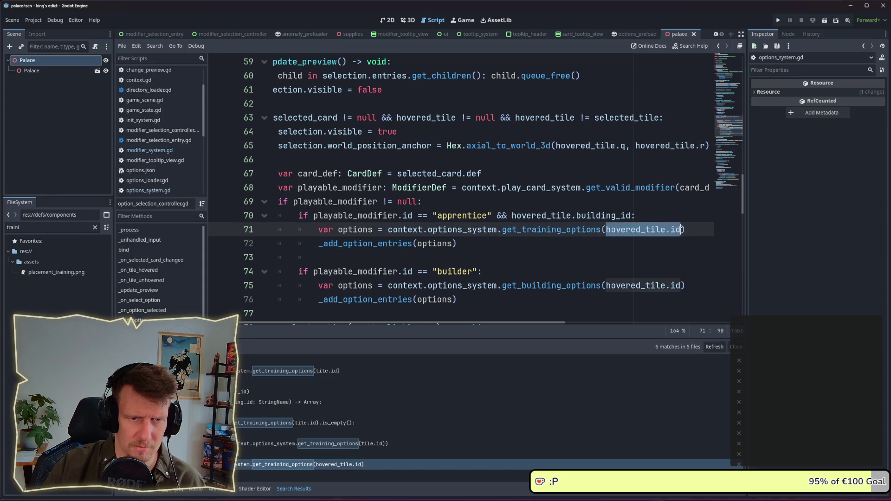
text(hovered_tile.building_id)
drag(441, 323, 410, 324)
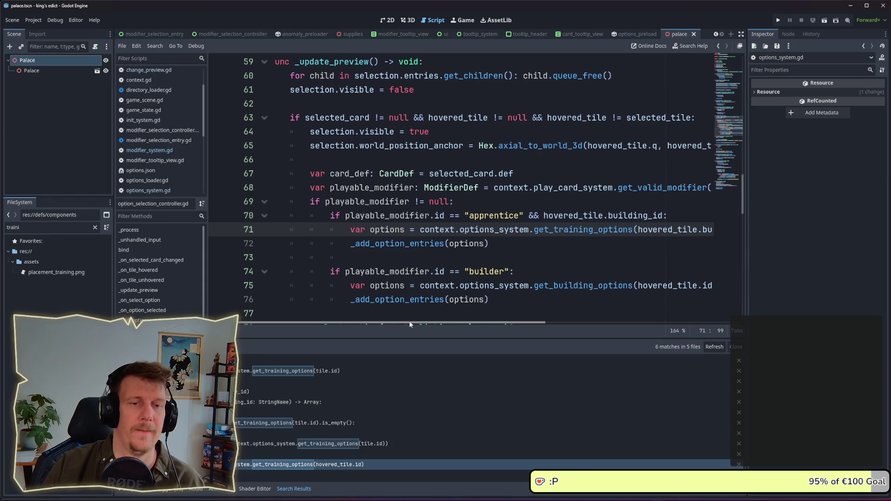
- Delete ' && hovered_tile.building_id' from the apprentice condition on line 70
click(564, 217)
drag(545, 217, 662, 214)
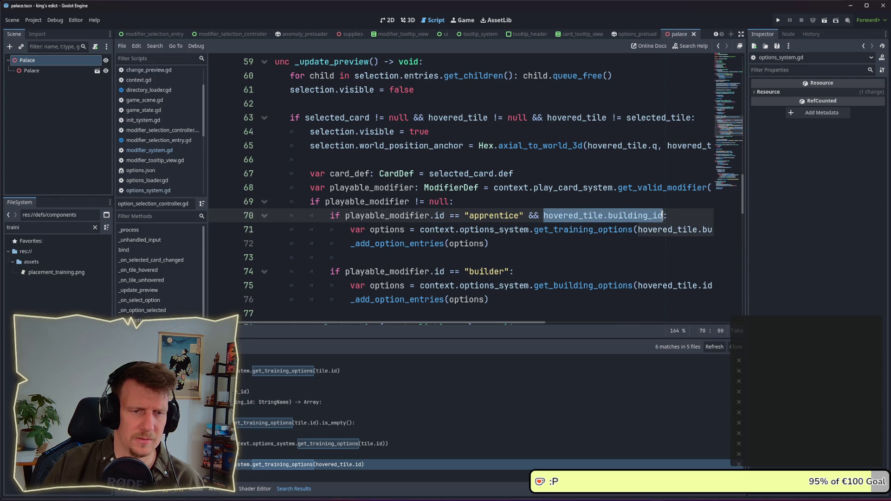
drag(524, 216, 665, 215)
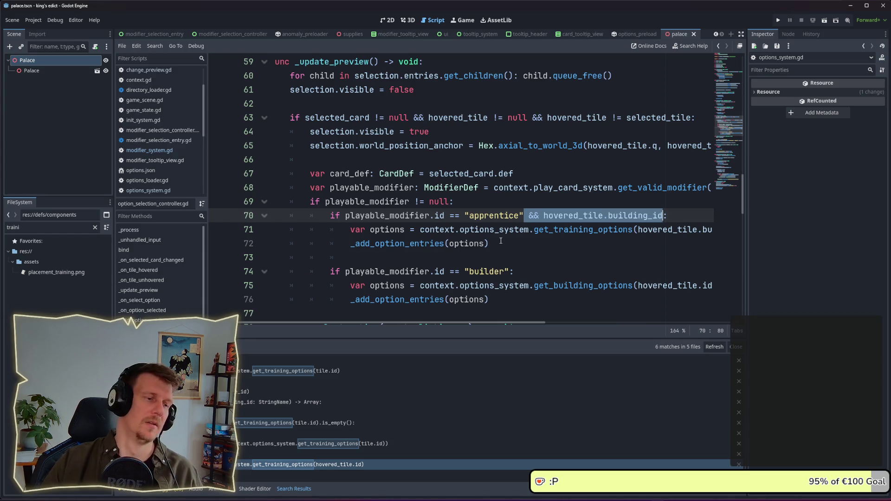
scroll(500, 241, up, 3)
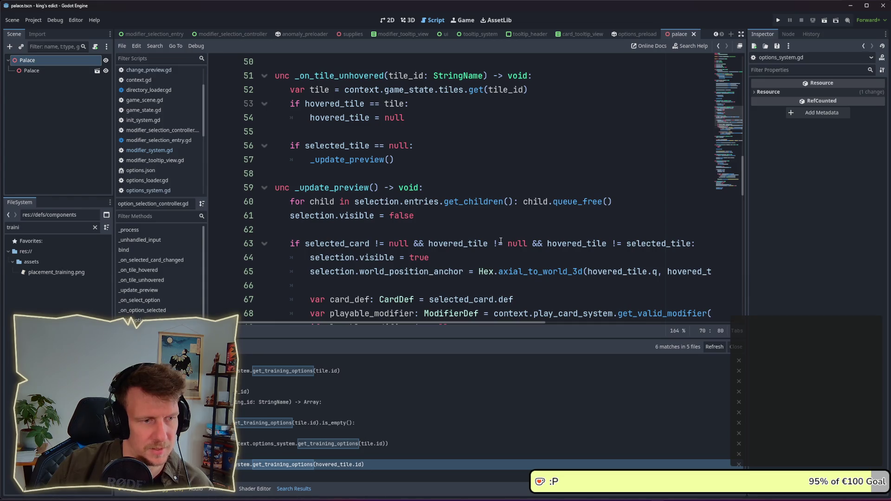
scroll(501, 241, down, 3)
click(504, 243)
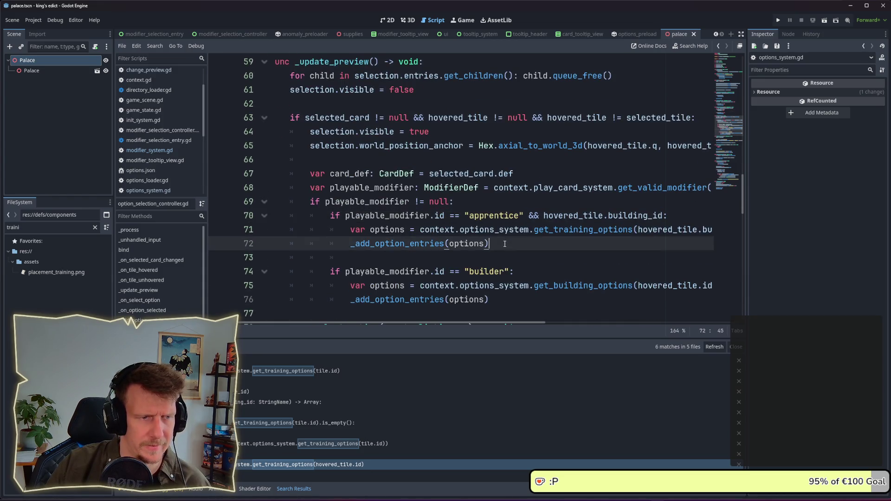
scroll(504, 244, down, 1)
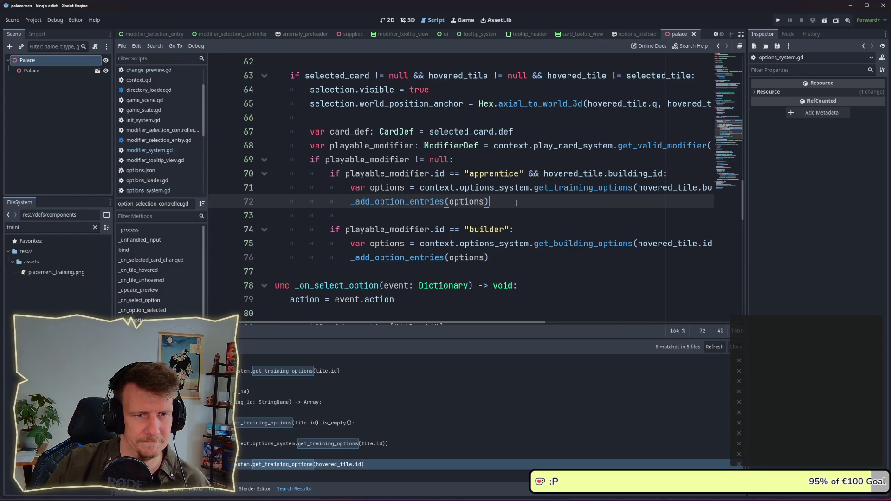
drag(524, 174, 667, 174)
key(BackSpace)
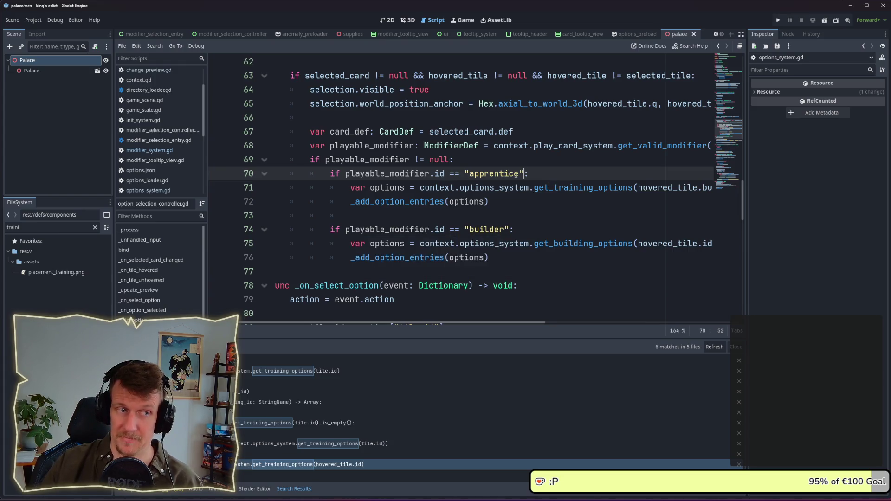
- Run the King's Edict game to test the changes
scroll(483, 172, up, 3)
scroll(467, 194, up, 15)
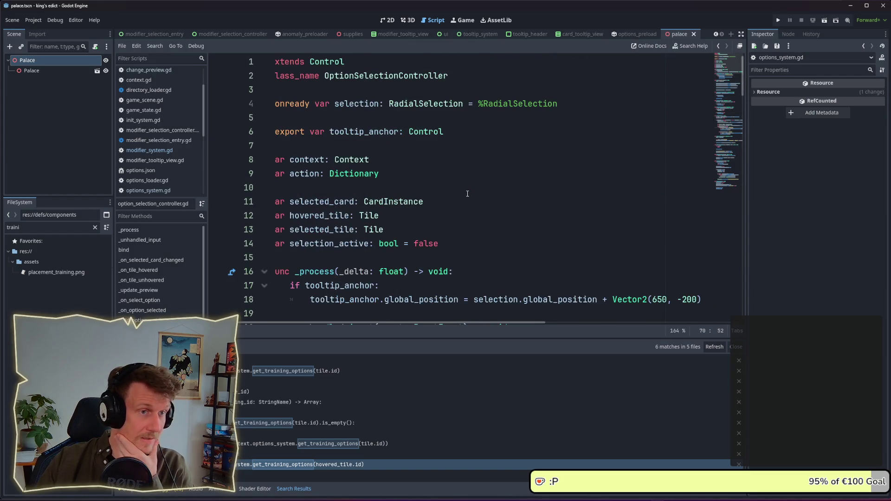
scroll(468, 194, down, 19)
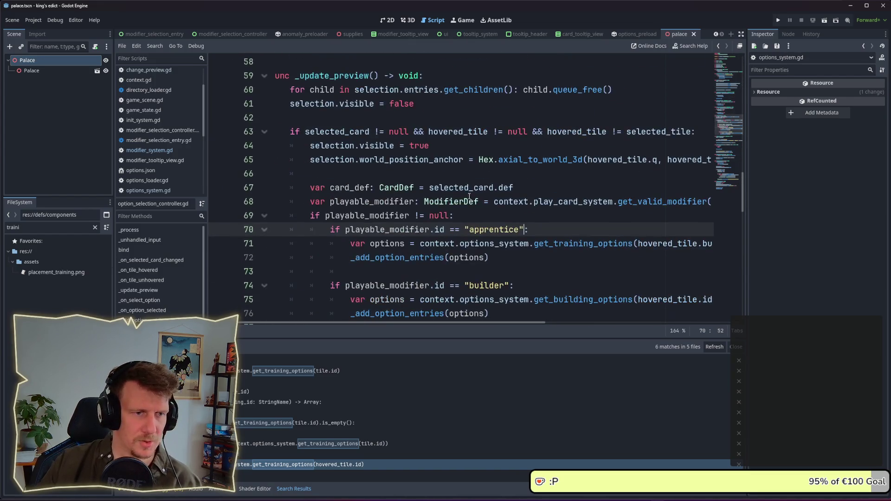
scroll(467, 195, down, 2)
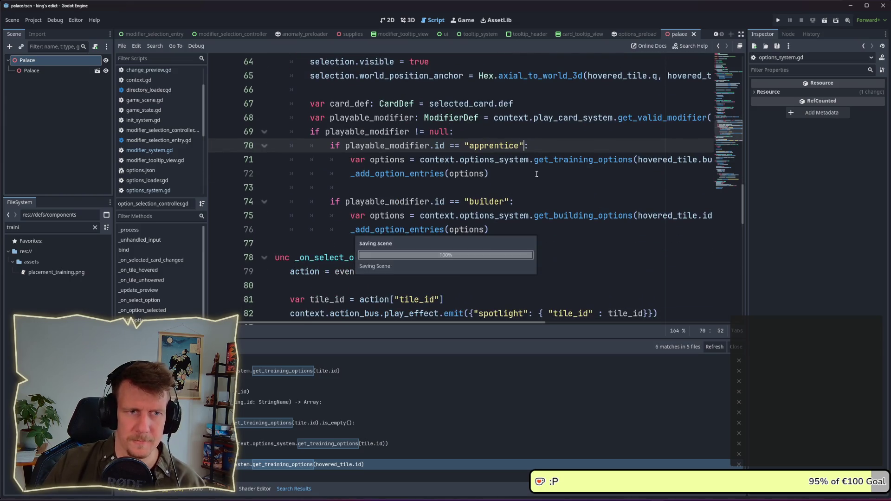
click(778, 20)
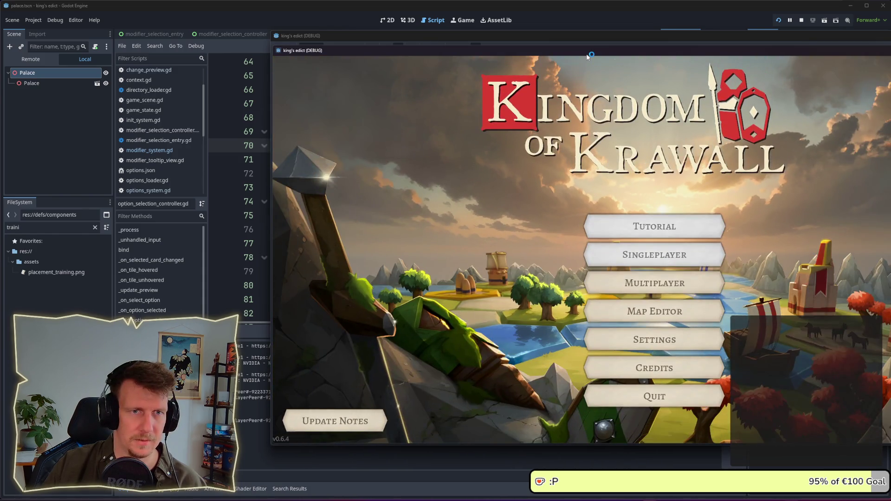
- Start a Multiplayer test run until it breaks in get_training_options, then list the errors
drag(587, 56, 468, 54)
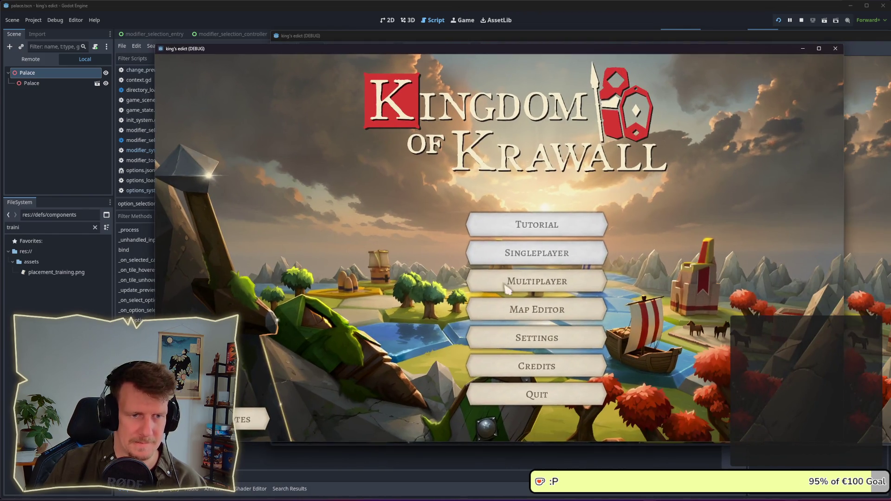
click(511, 281)
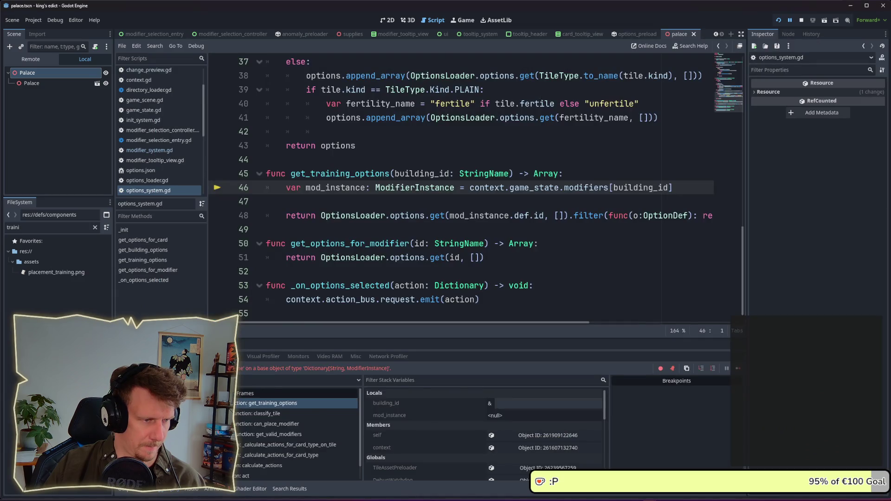
click(218, 356)
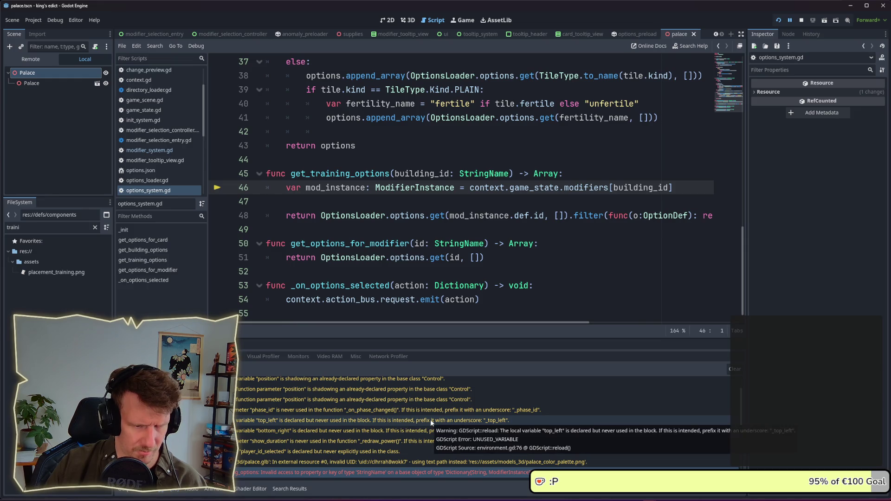
- Read the invalid-access error and start retyping line 17's serf call argument as tile.b
mouse_move(457, 474)
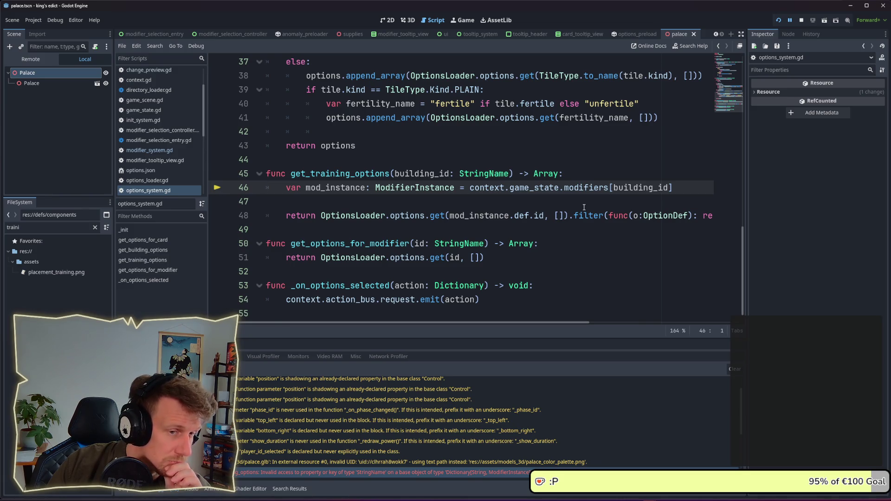
click(585, 206)
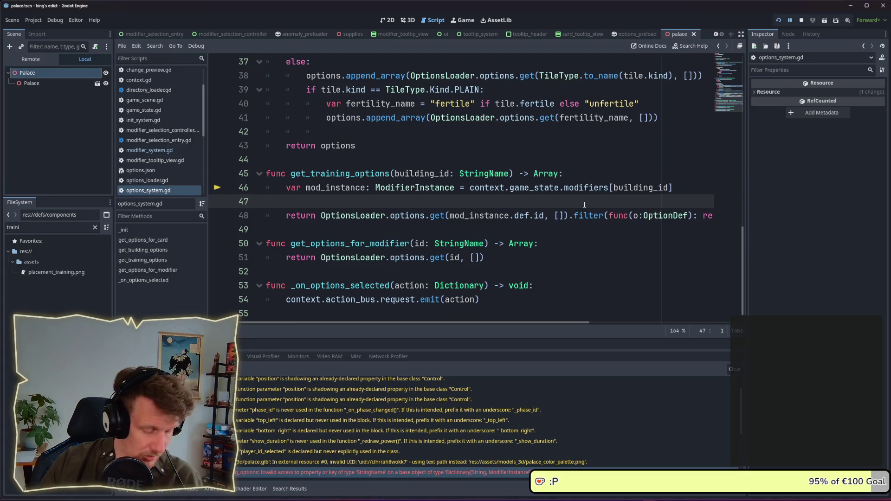
key(ctrl+z)
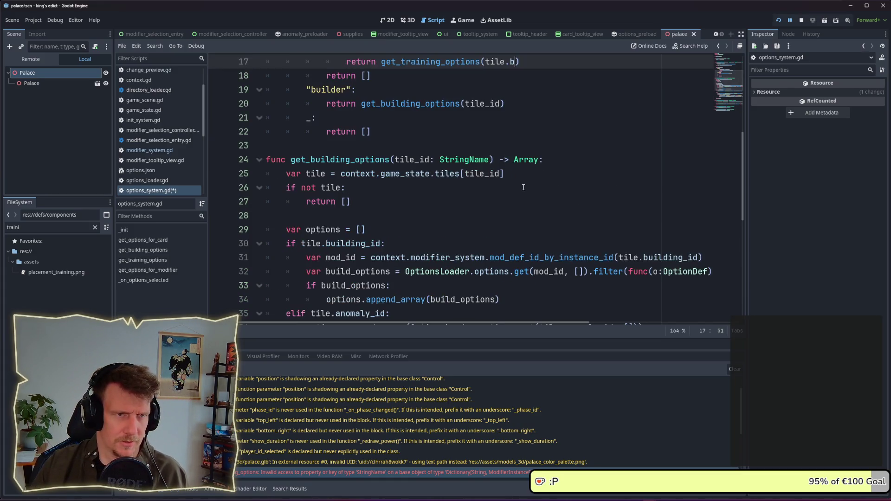
- Complete the serf call as get_training_options(tile.building_id) and save options_system.gd
text(uilding_id)
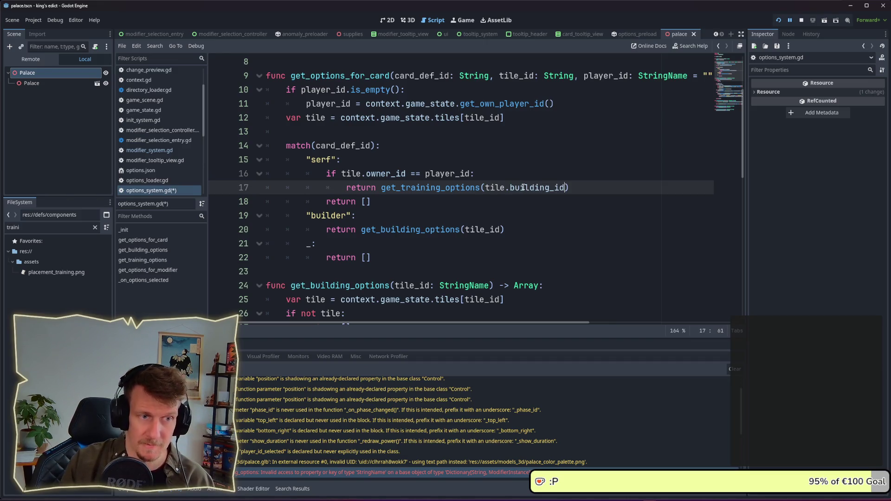
key(ctrl+s)
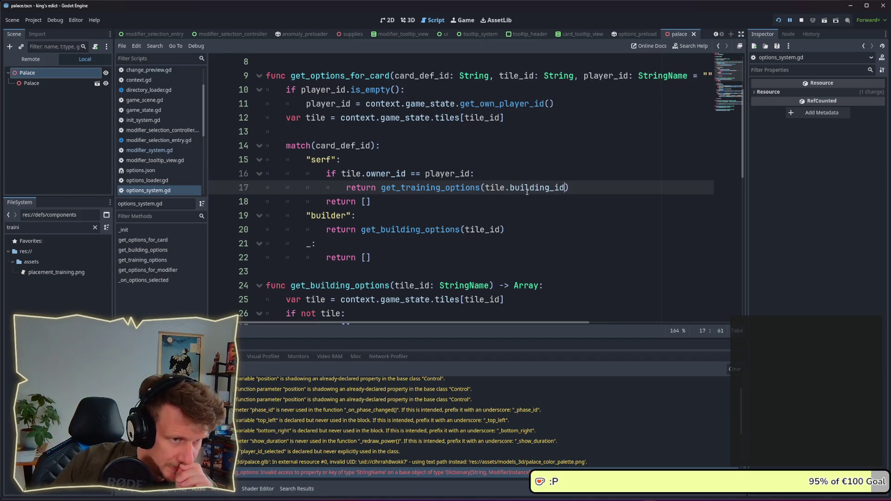
ctrl+click(477, 191)
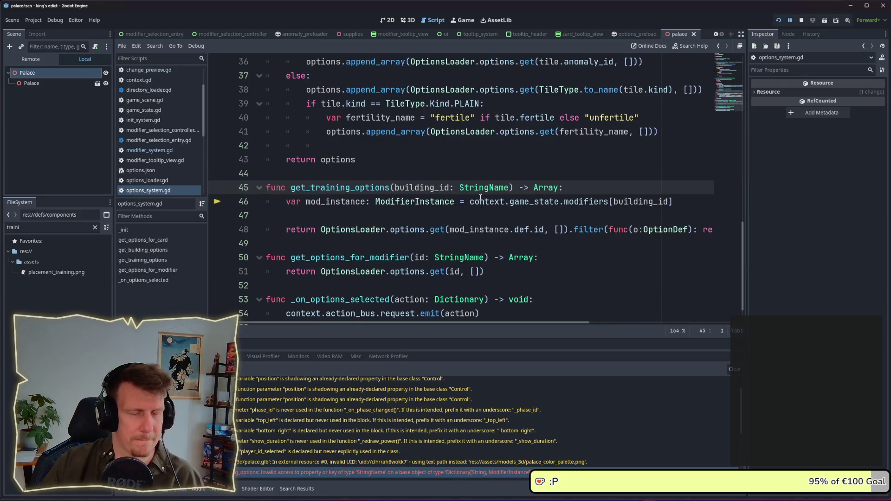
- Inspect building_id and the modifiers[building_id] lookup on line 46, then resume the game
double_click(446, 187)
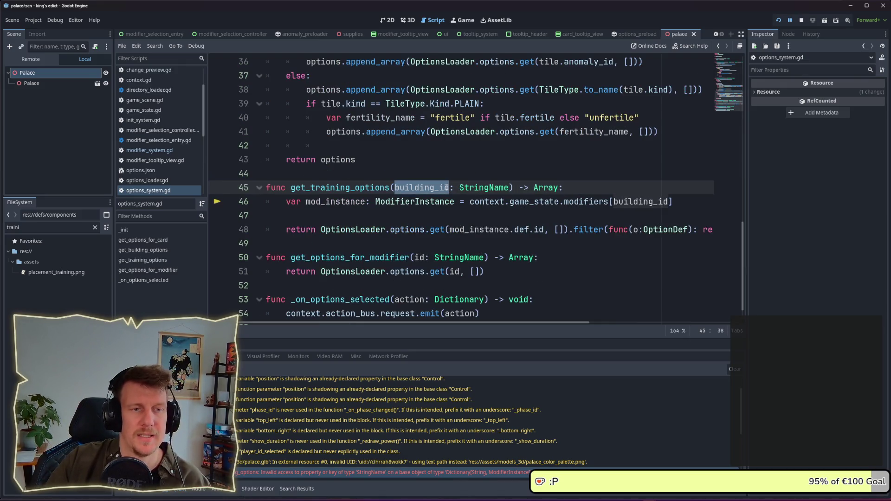
double_click(641, 201)
double_click(586, 201)
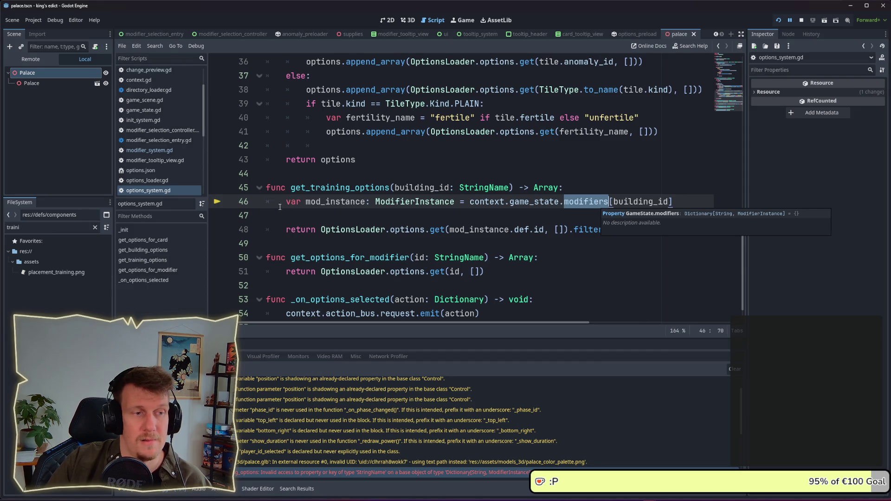
key(Up)
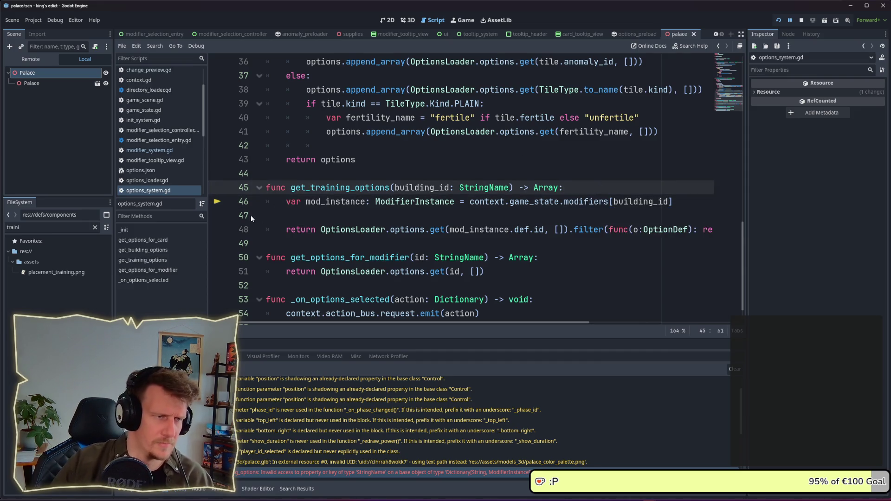
click(779, 20)
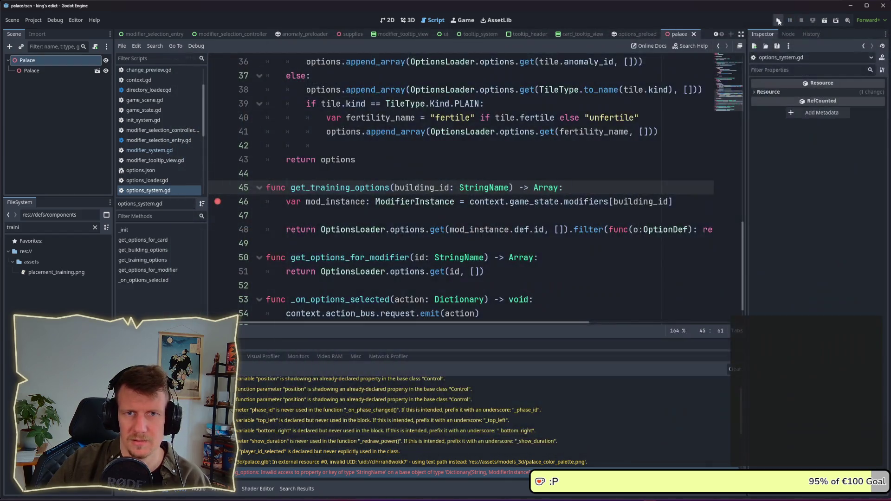
- Relaunch, create and start a multiplayer match, and return to the line 46 breakpoint with empty building_id
click(779, 21)
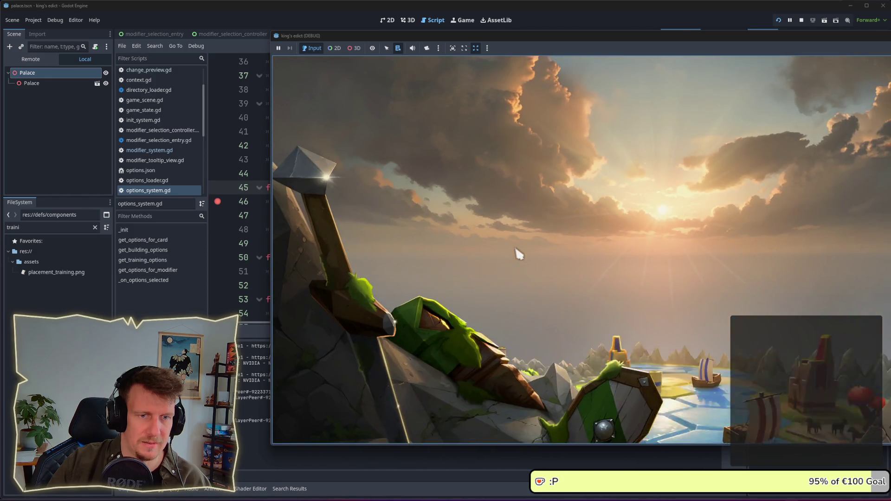
click(649, 278)
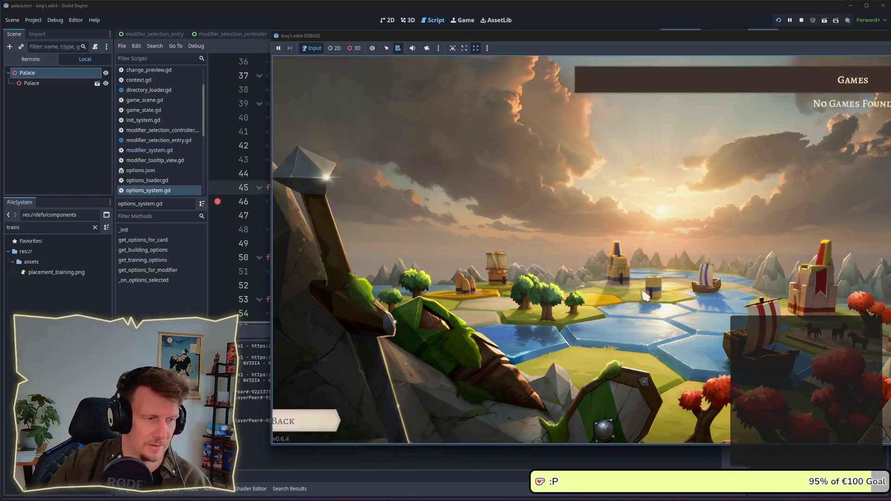
click(884, 431)
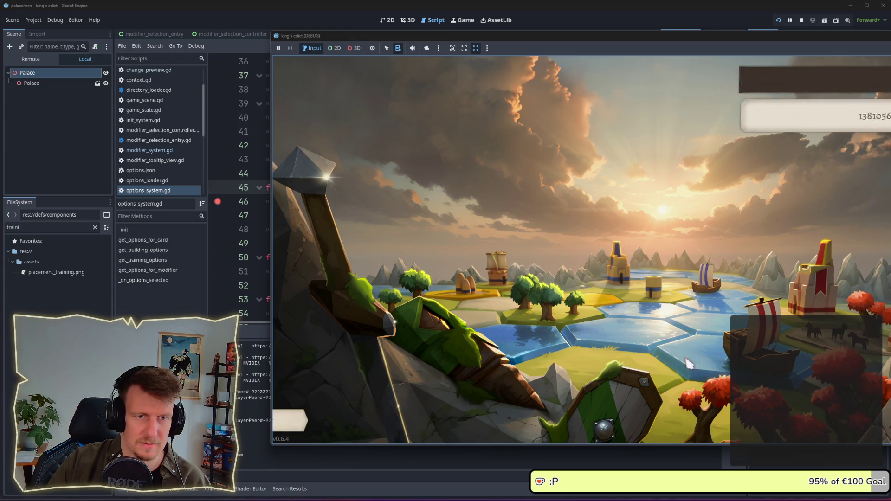
click(886, 421)
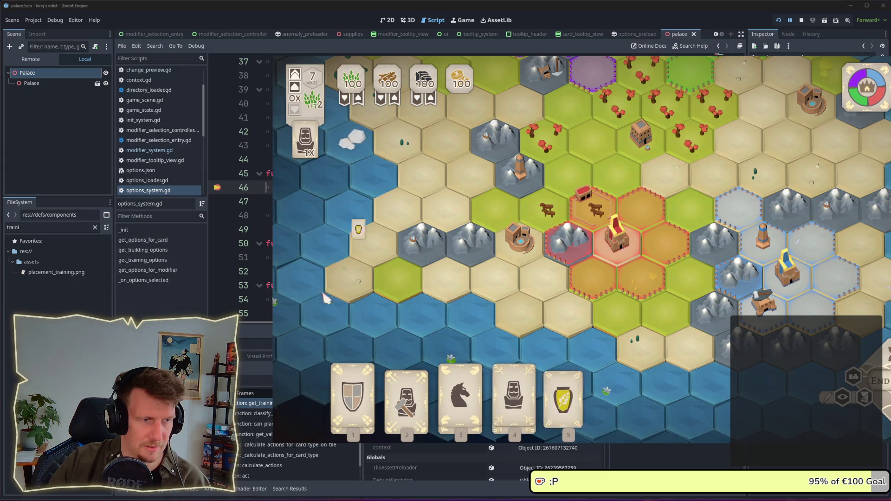
click(263, 188)
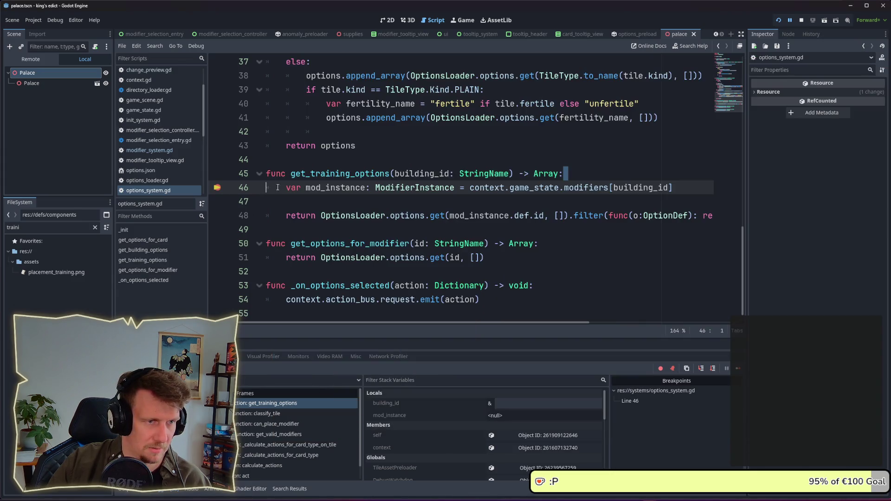
- Add 'if building_id.is_empty(): return []' atop get_training_options, save, and remove the line 49 breakpoint
mouse_move(319, 185)
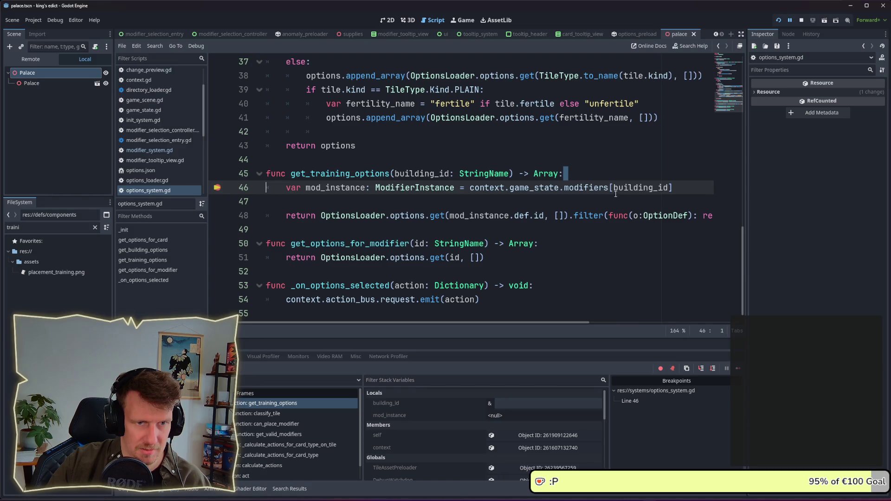
mouse_move(612, 187)
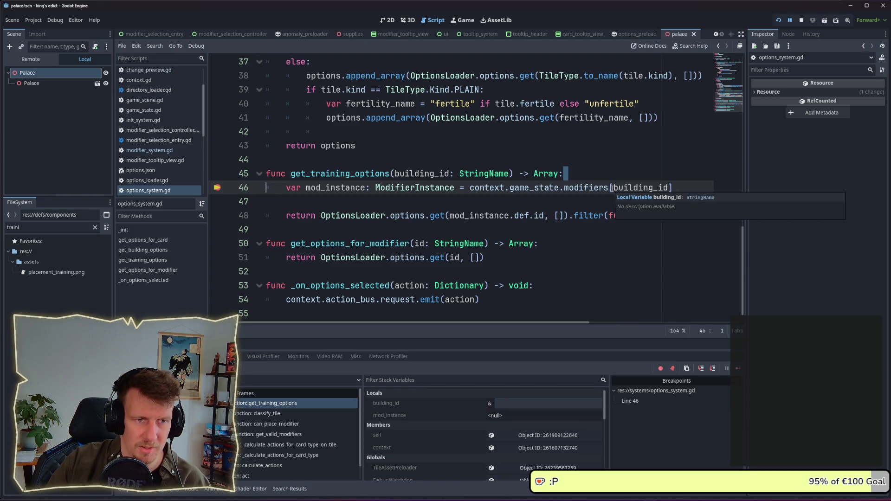
click(594, 171)
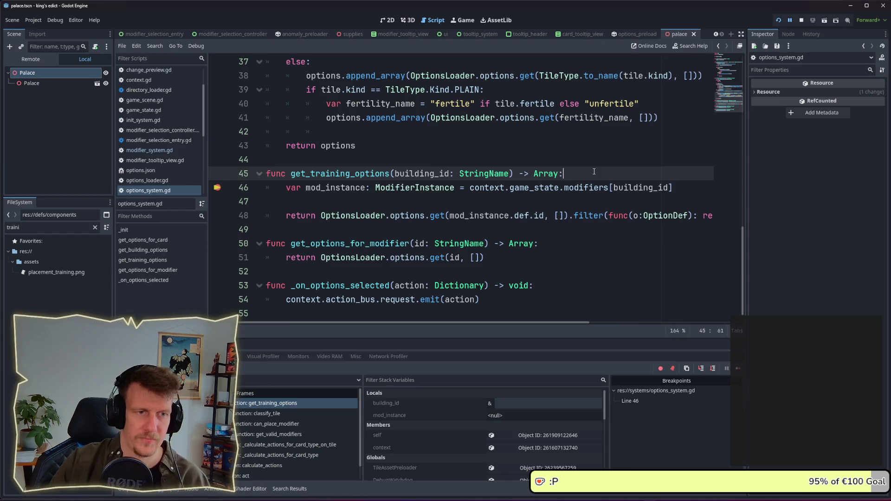
key(Return)
key(Return)
key(Up)
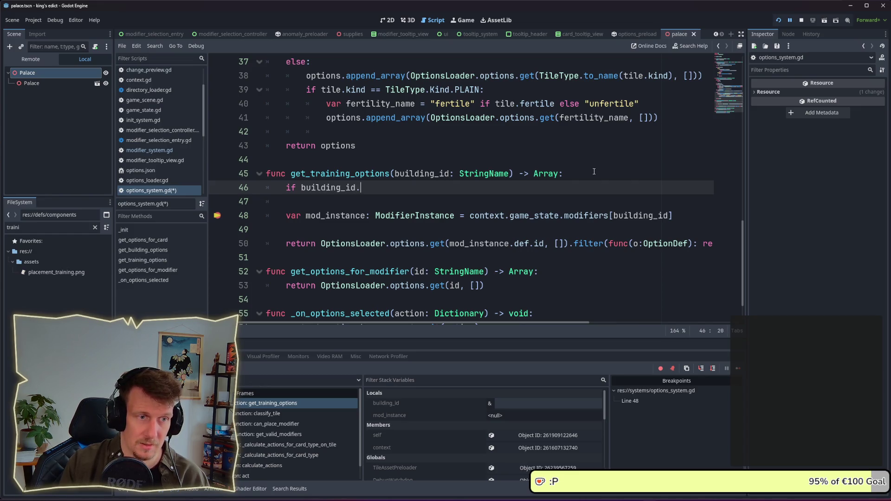
text(is)
key(Down)
key(Return)
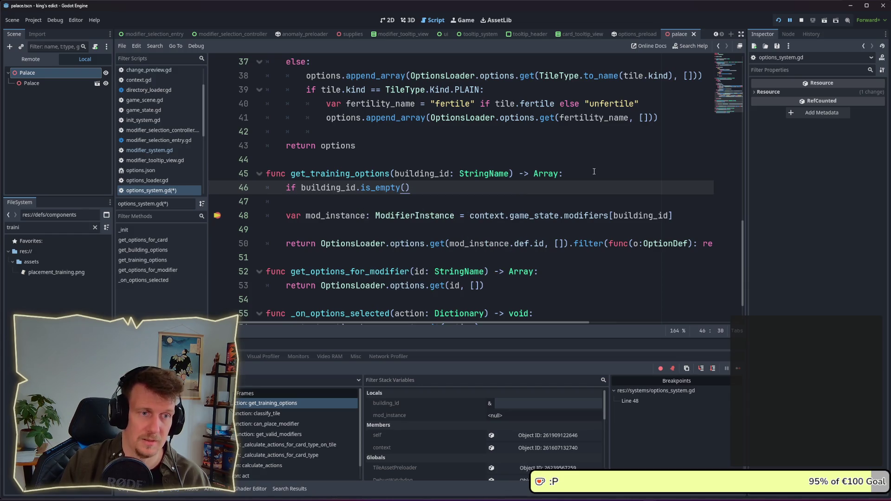
key(Return)
text(return [)
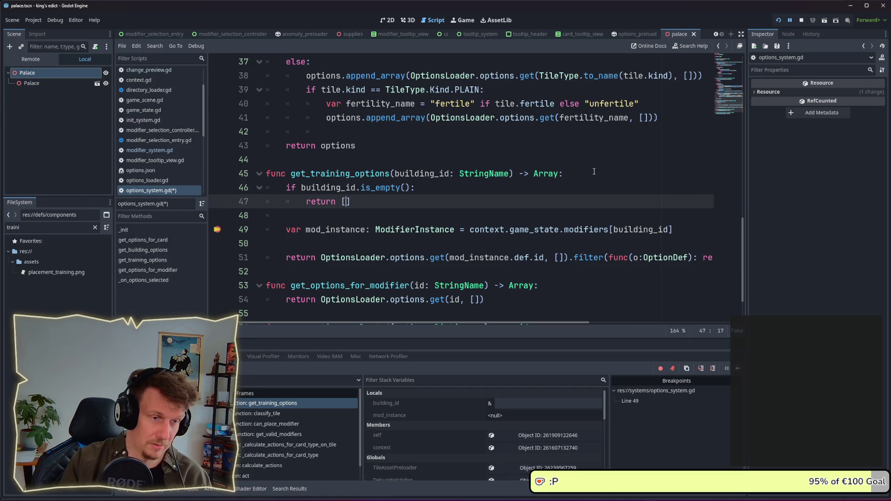
key(ctrl+s)
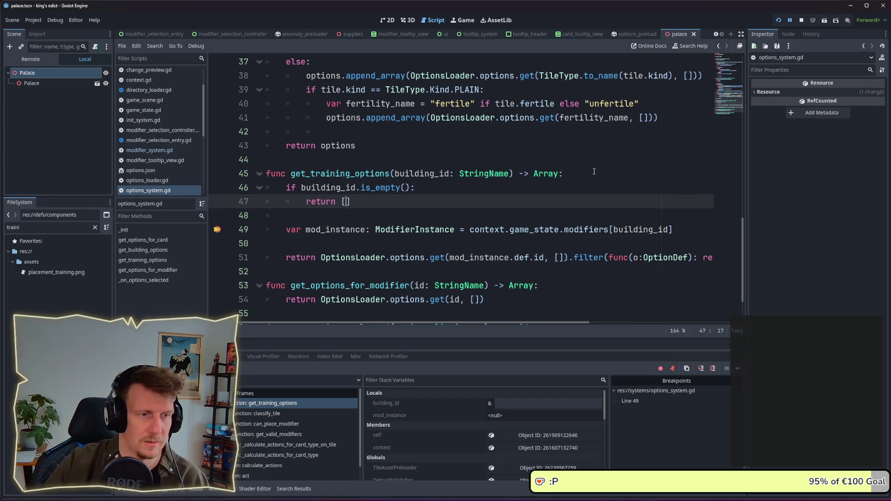
click(221, 230)
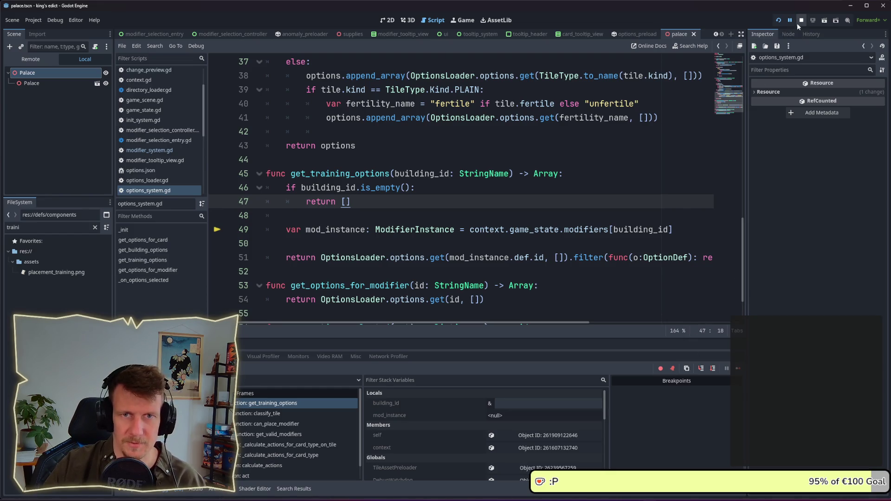
- Relaunch and start a multiplayer match on I Know This Place from red, selecting the serf card
click(781, 21)
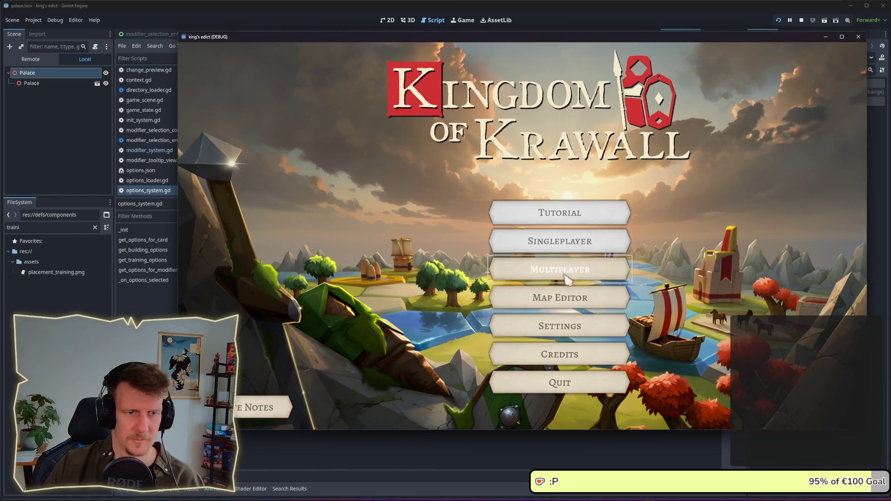
click(576, 270)
click(817, 418)
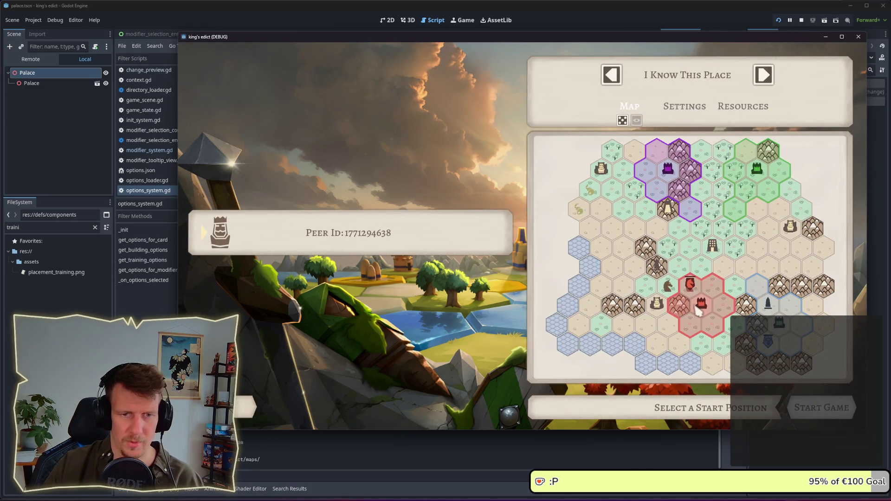
click(696, 297)
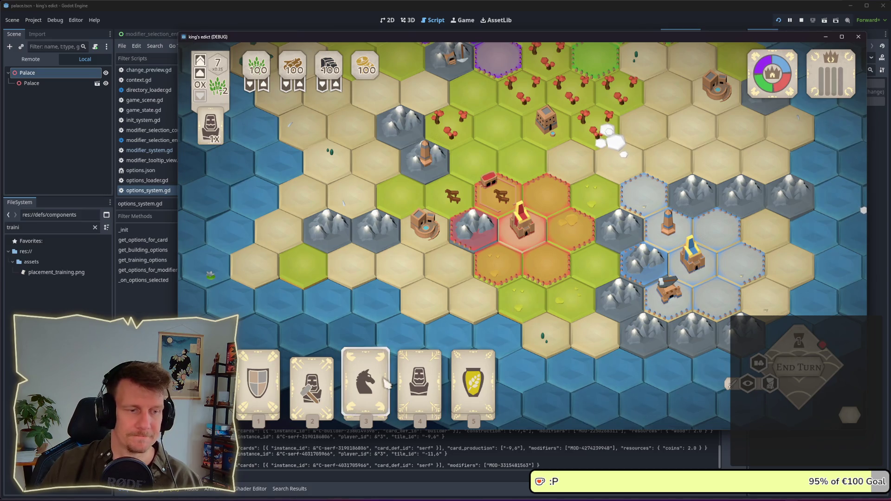
click(419, 371)
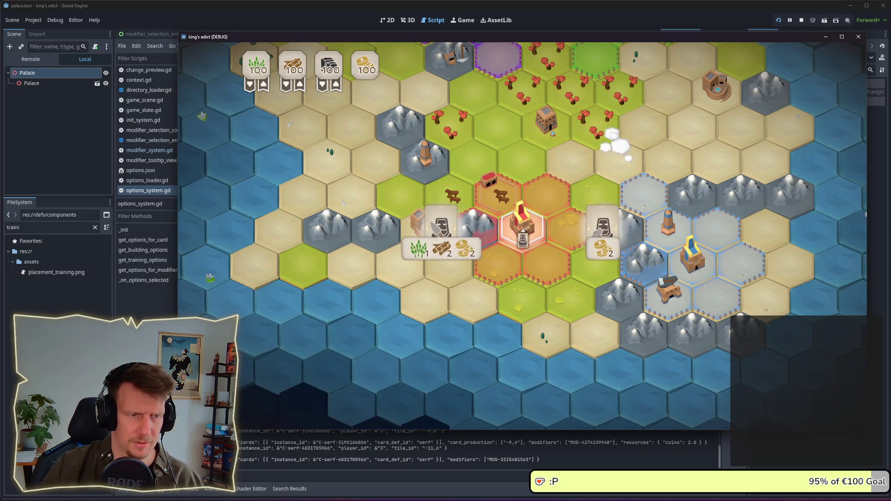
- Place the serf on the palace and try the Scout training option
click(501, 204)
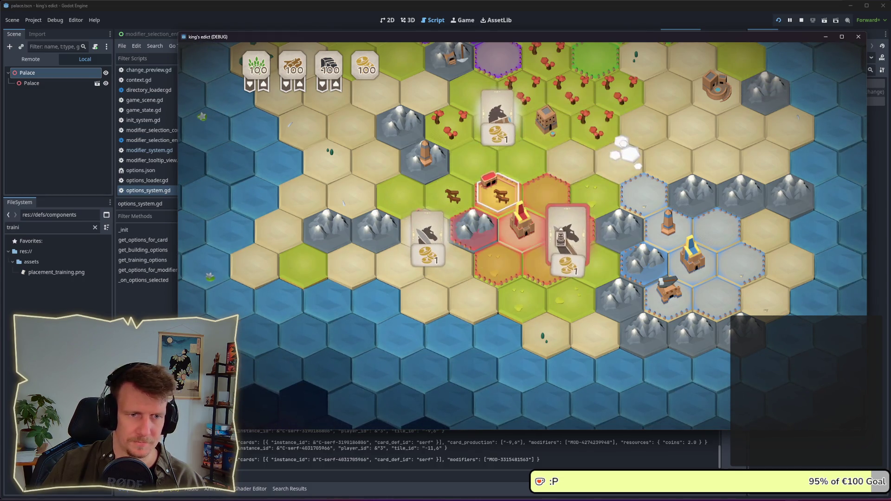
mouse_move(568, 239)
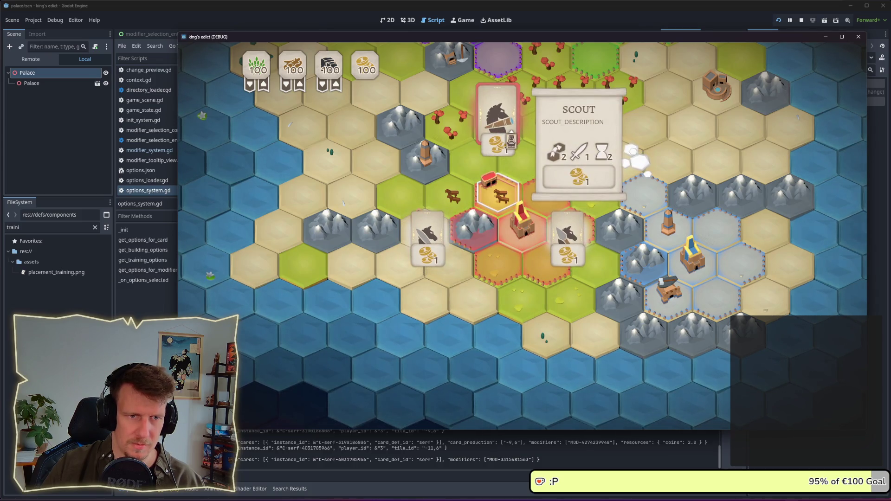
mouse_move(427, 237)
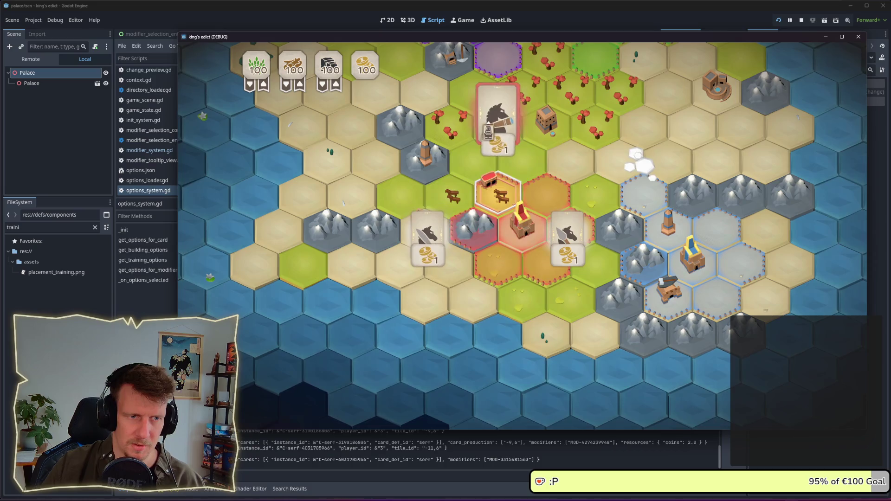
click(497, 116)
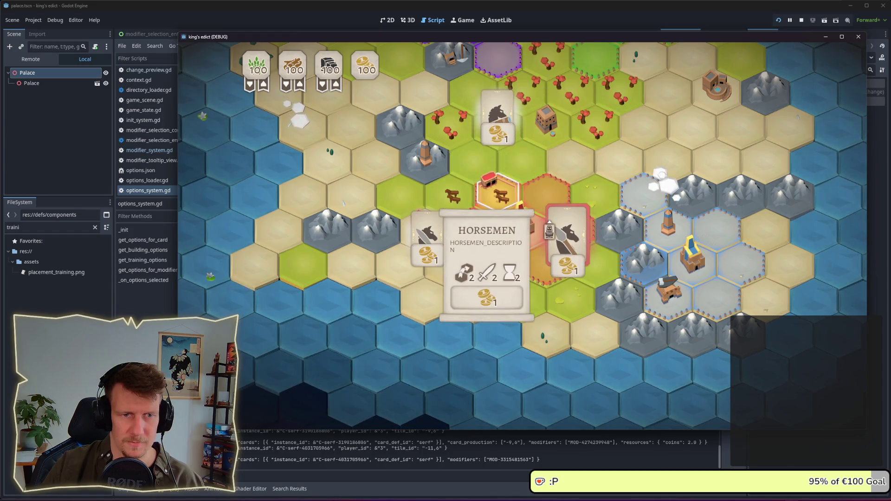
- Choose the Knight option, try placing it on a tile, and check the 1-coin Horsemen and Knight tooltips
mouse_move(447, 242)
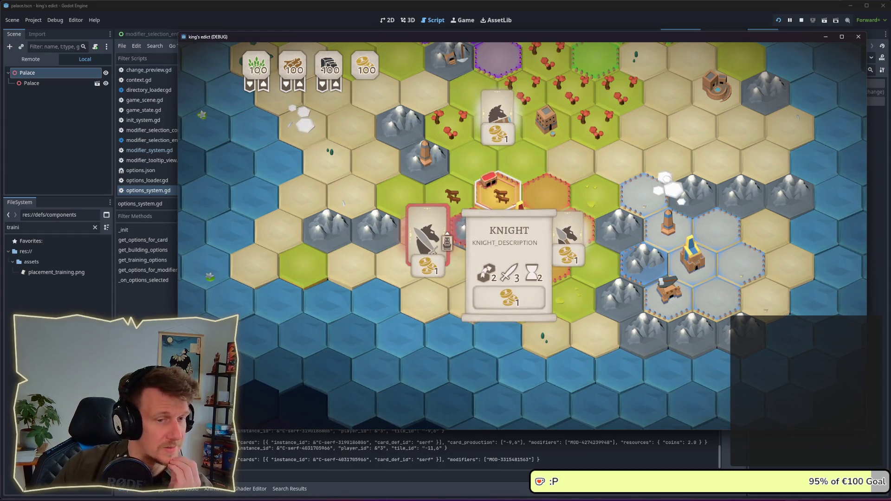
click(447, 241)
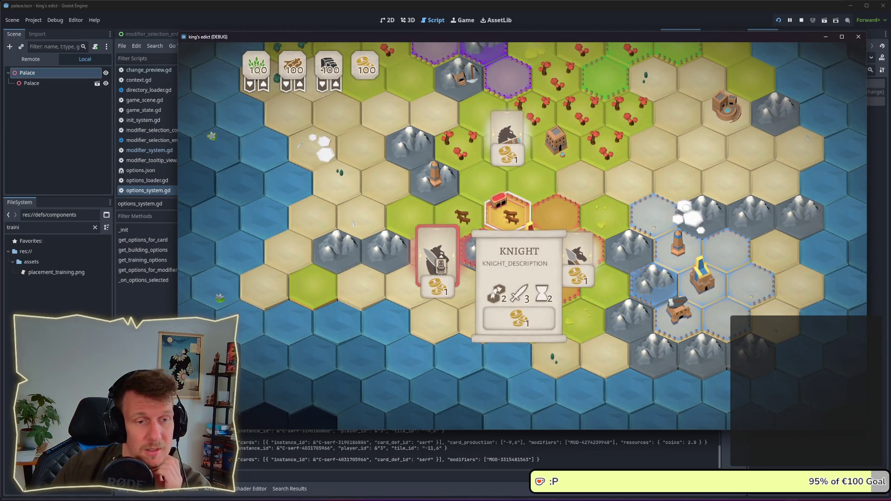
mouse_move(587, 274)
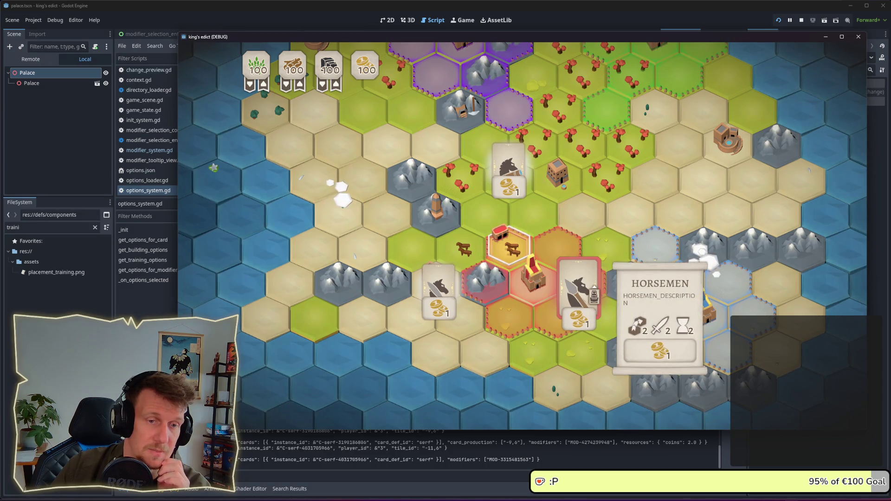
mouse_move(444, 299)
mouse_down()
mouse_move(460, 241)
mouse_move(453, 228)
mouse_move(371, 260)
mouse_move(341, 286)
mouse_move(328, 200)
mouse_move(245, 213)
mouse_move(218, 266)
mouse_move(183, 283)
mouse_up()
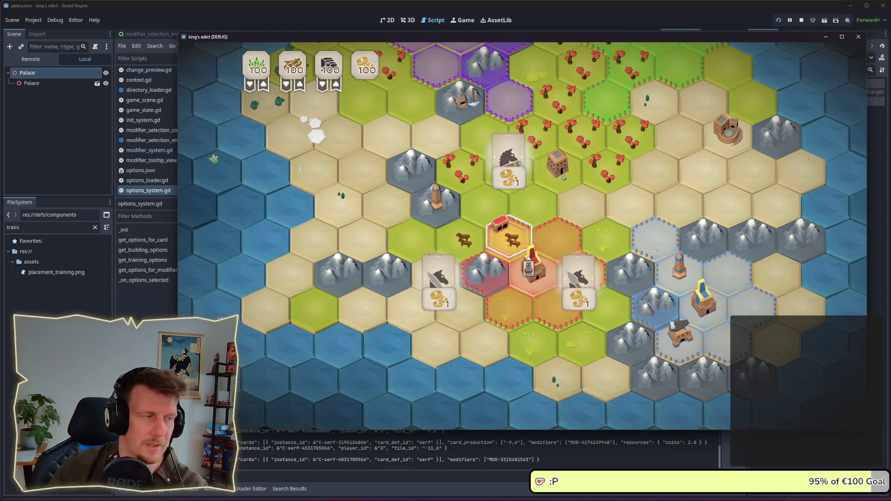
mouse_move(524, 162)
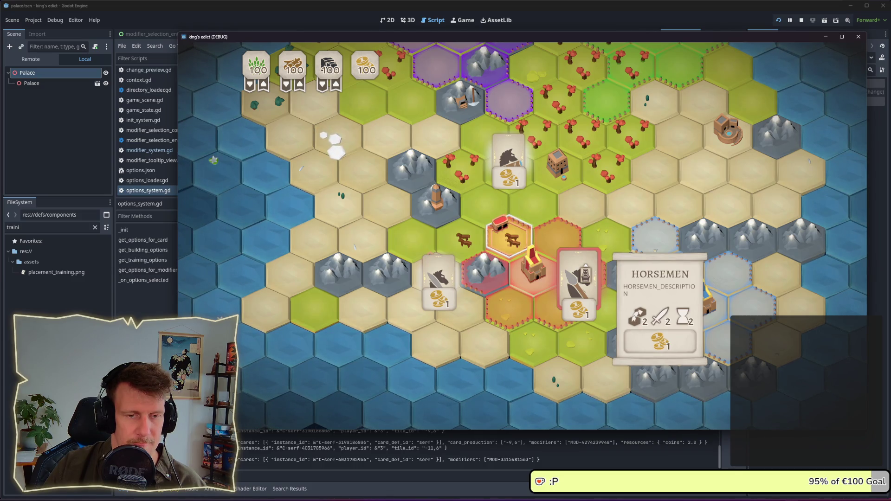
mouse_move(451, 282)
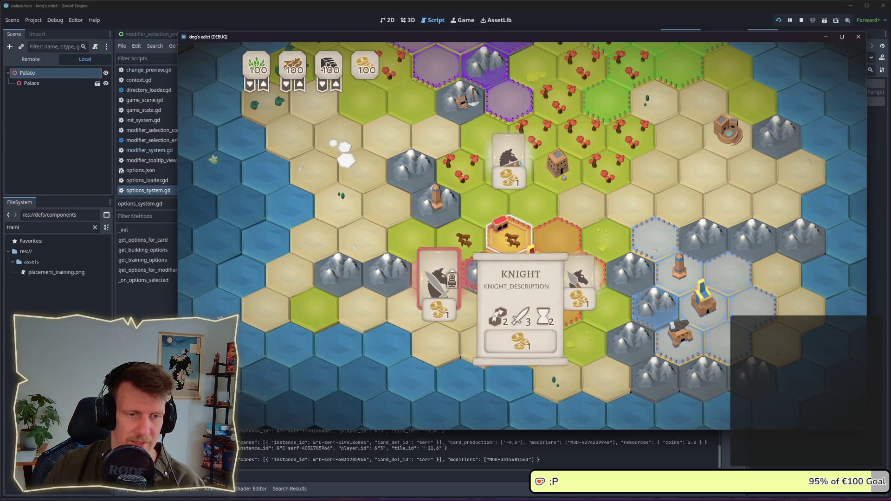
mouse_move(491, 174)
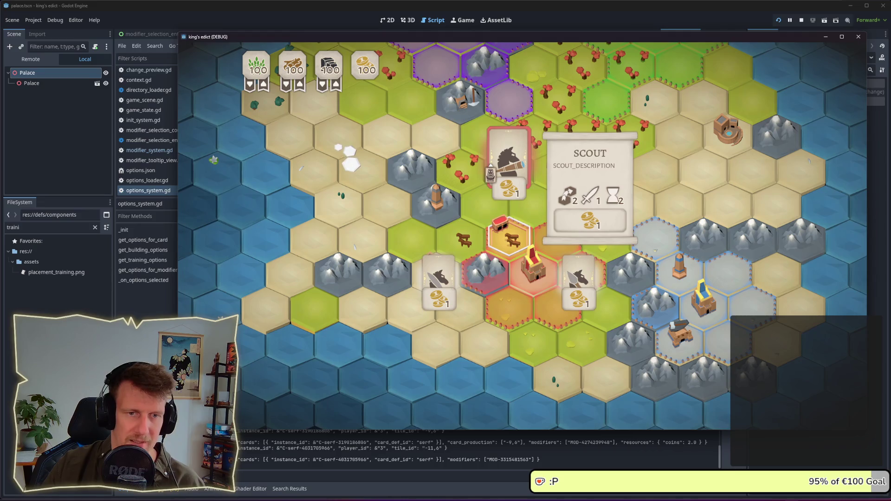
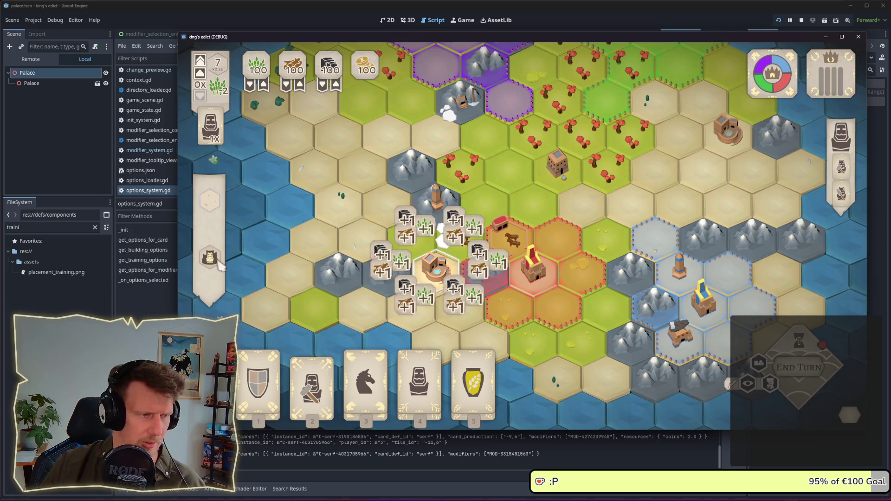
- Inspect the horse unit and palace tiles and the side-panel info cards in King's Edict
mouse_move(218, 261)
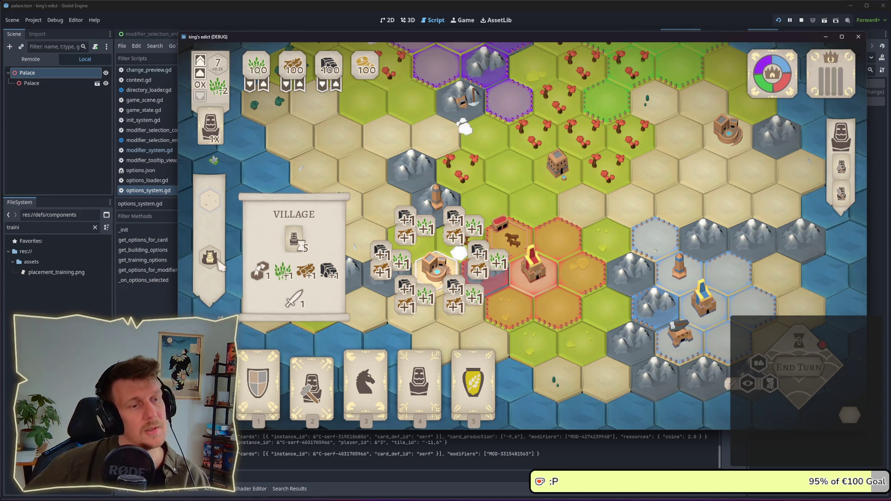
click(513, 240)
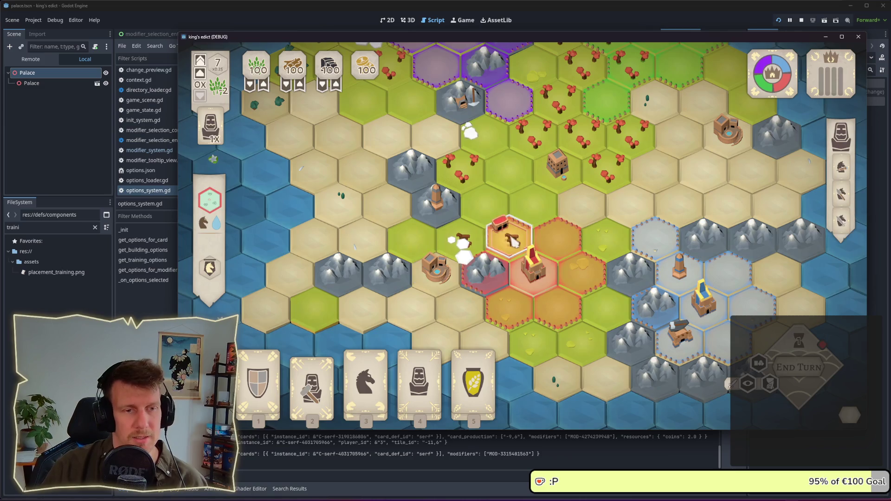
click(542, 287)
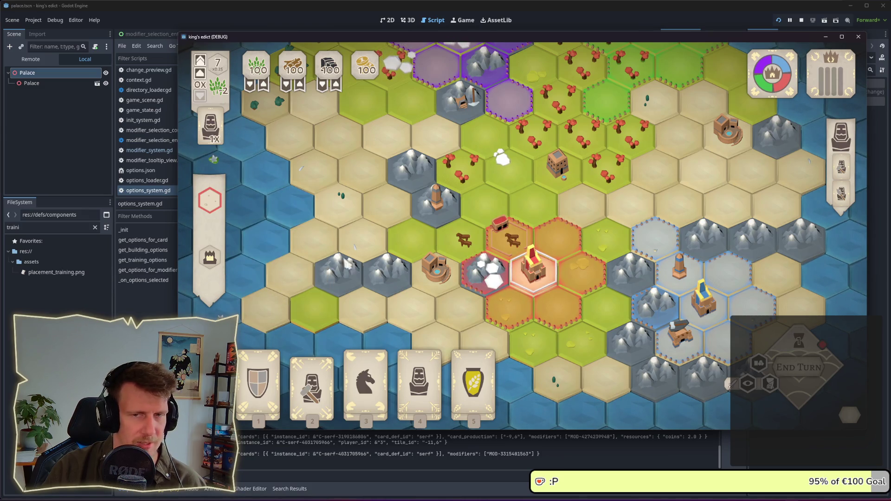
mouse_move(845, 174)
mouse_move(845, 197)
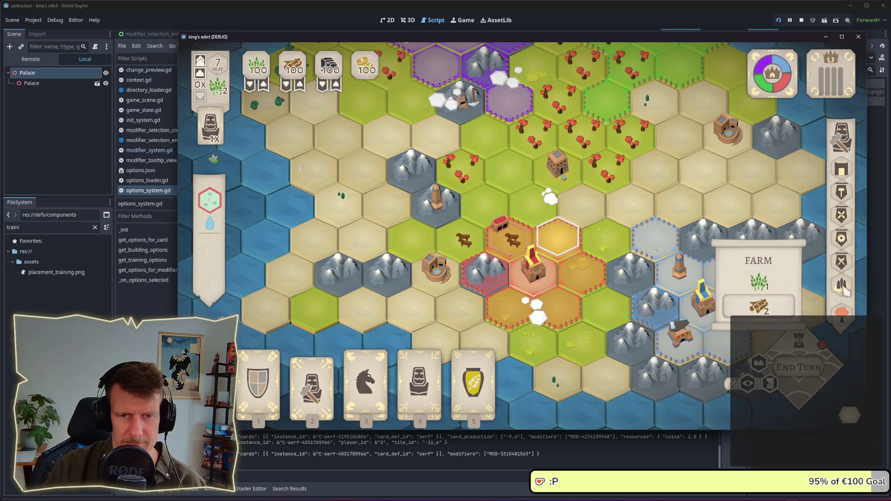
- Dismiss the farm info card, close the running game, and return to the script editor
click(843, 290)
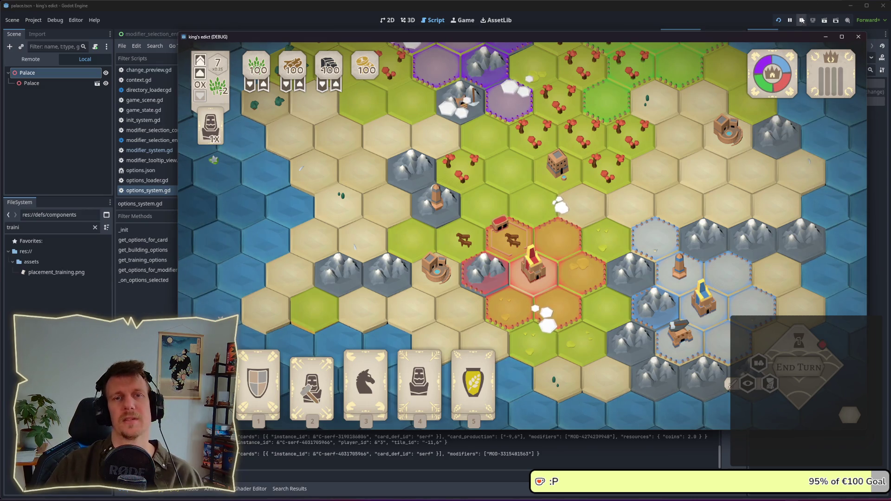
click(859, 36)
click(454, 163)
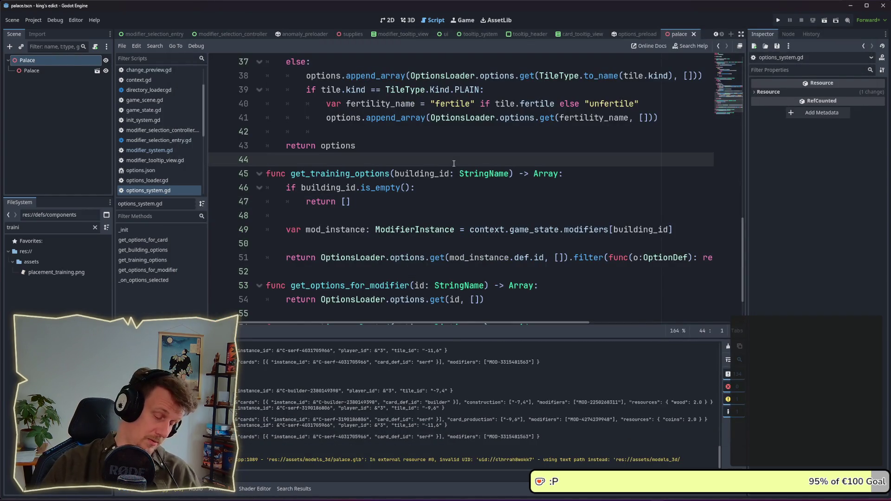
- Change the FileSystem filter from 'banner' to 'toolti' and open modifier_tooltip_view.gd
click(95, 227)
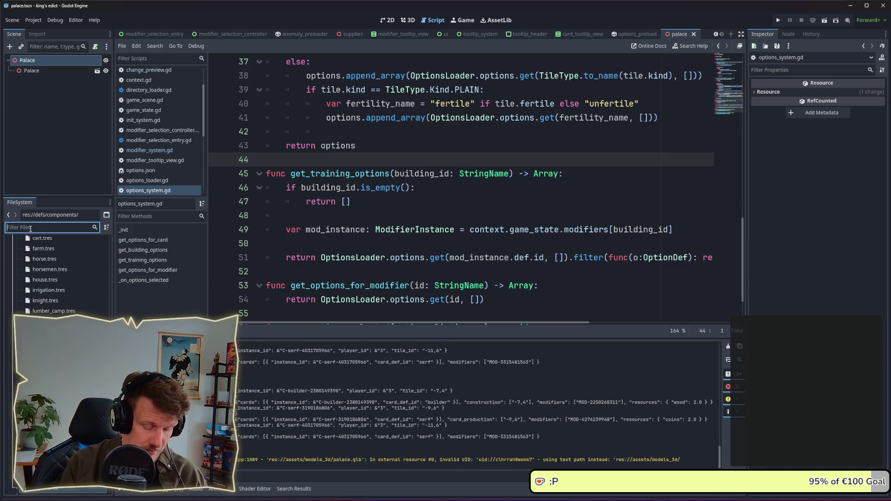
text(banner)
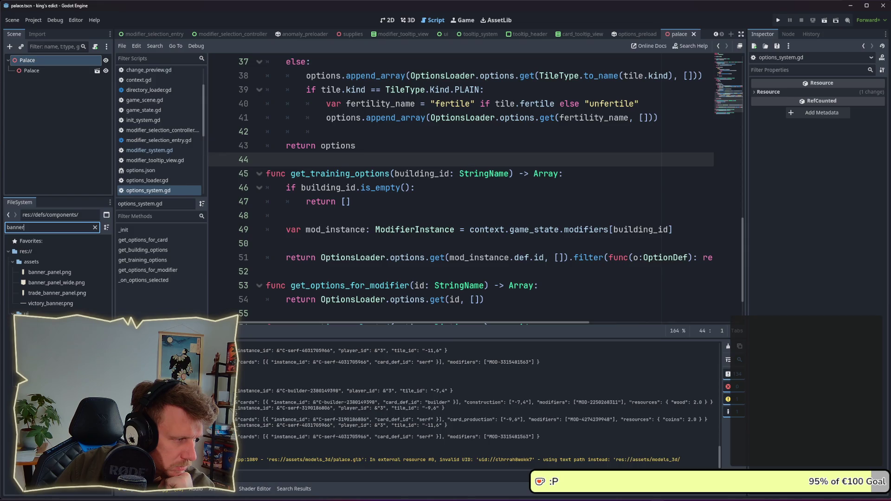
double_click(15, 227)
text(toolti)
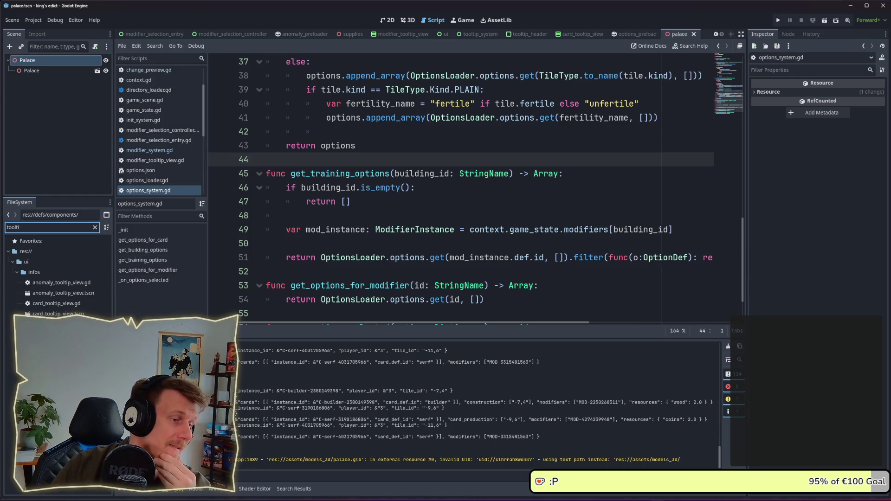
double_click(60, 324)
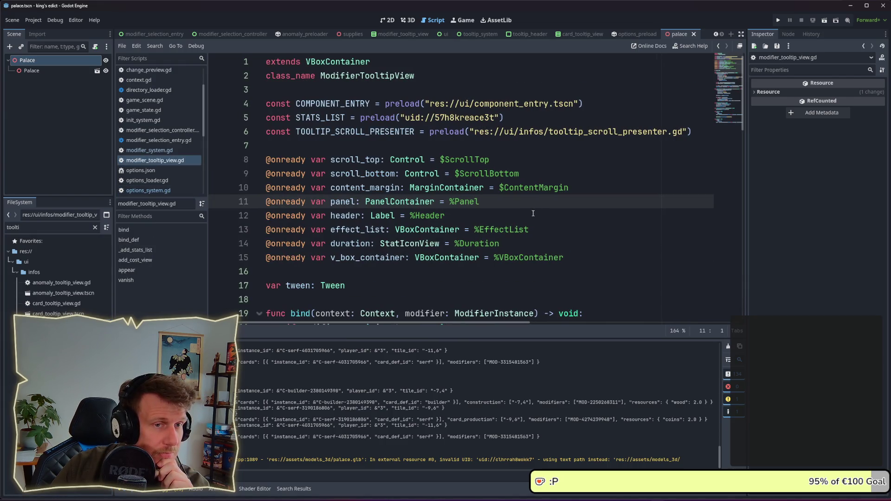
- Scroll to bind_def and select the COMPONENT_ENTRY creation on line 43
scroll(525, 212, down, 2)
scroll(525, 212, down, 2)
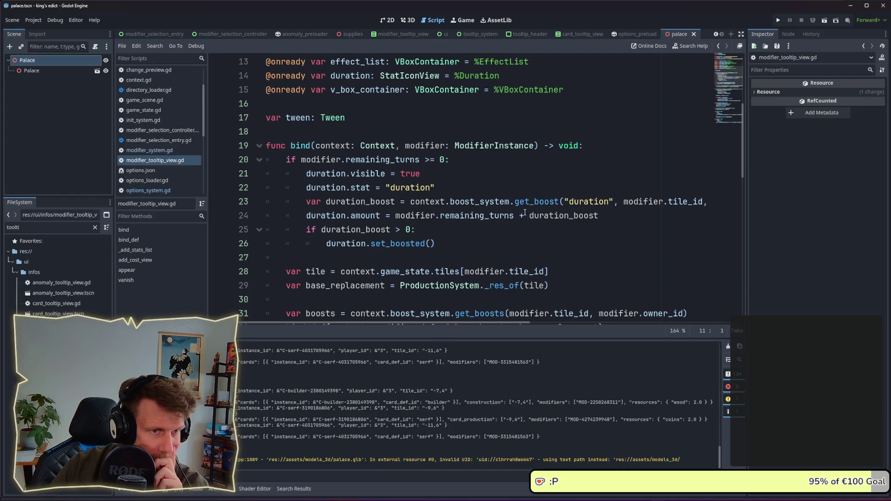
scroll(525, 212, down, 1)
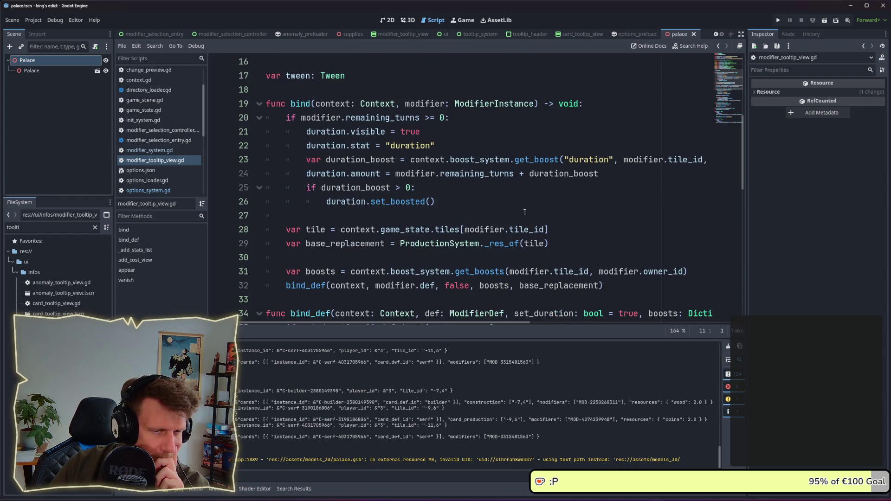
scroll(525, 212, down, 1)
scroll(525, 212, down, 1)
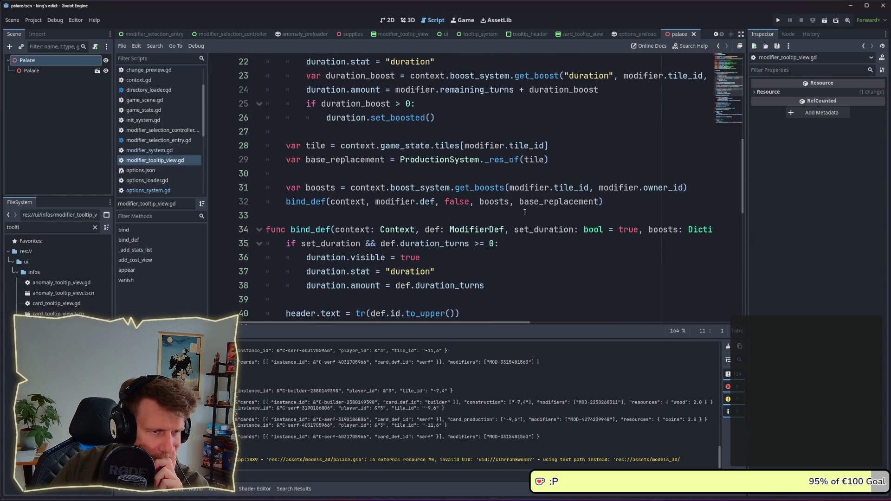
scroll(525, 212, down, 2)
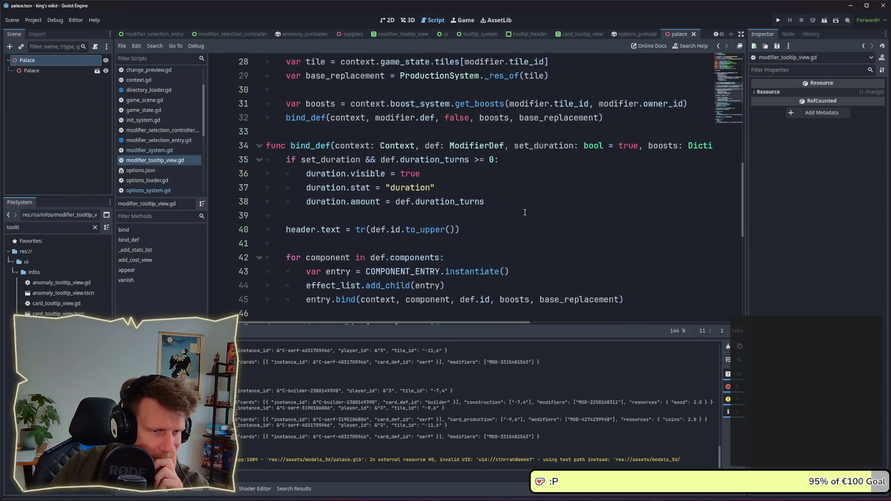
scroll(525, 212, down, 1)
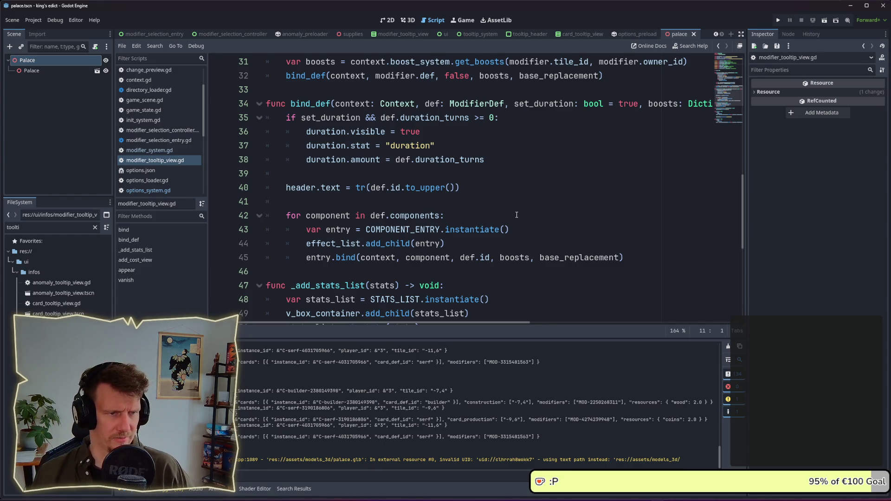
scroll(509, 218, down, 2)
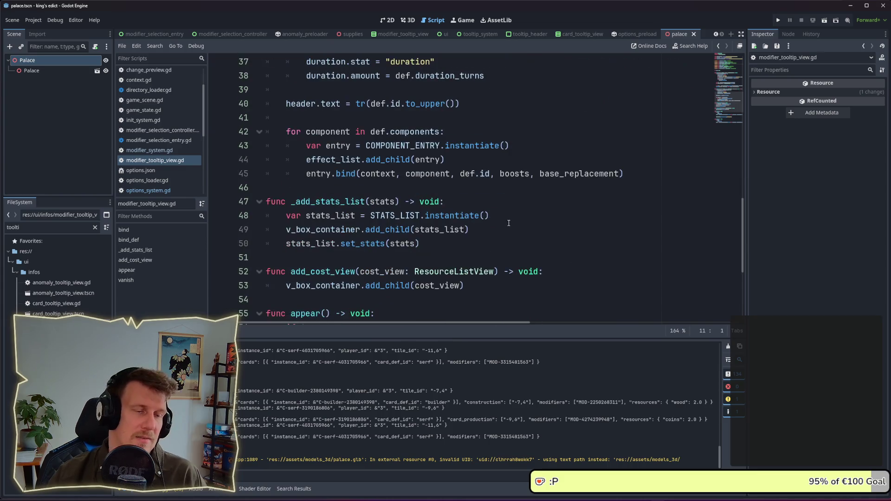
drag(509, 146, 319, 147)
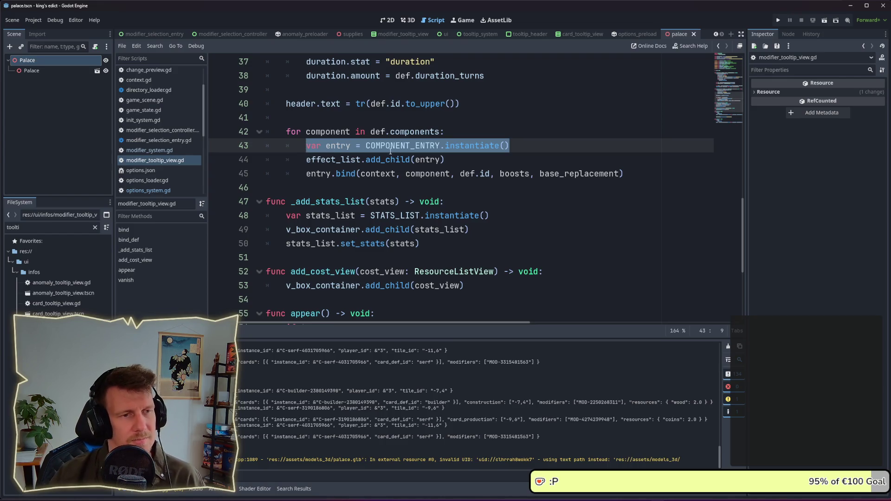
click(49, 227)
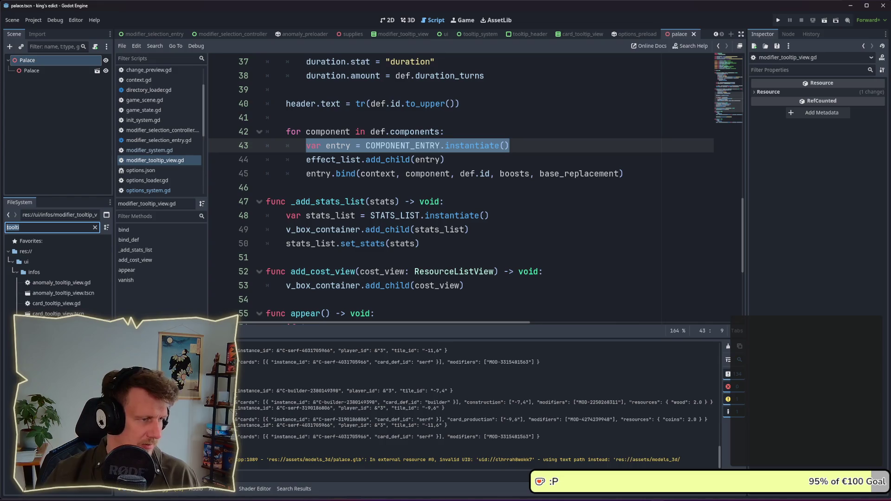